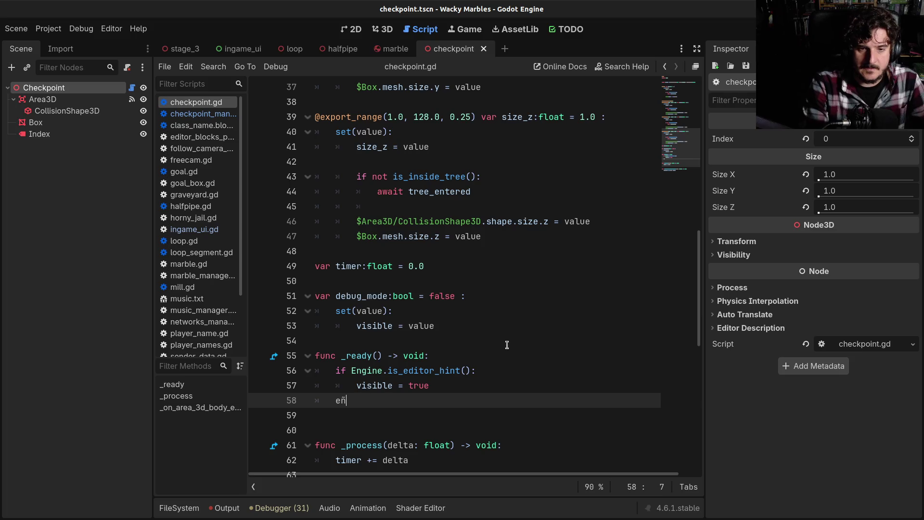
Correct the typo on line 58 into an 'elif debug_mode:' condition with an indented line below
key("BackSpace")
type("lse")
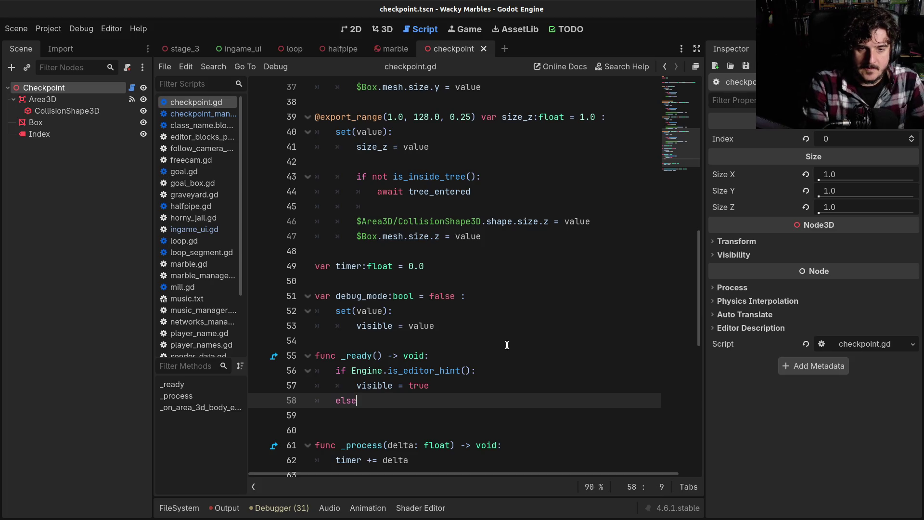
key("BackSpace")
key("BackSpace")
type("if ")
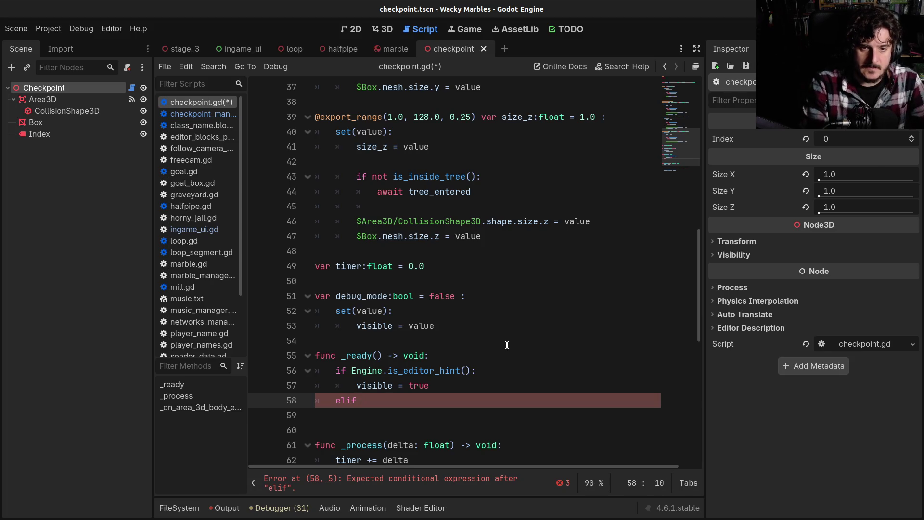
type("d")
key("Return")
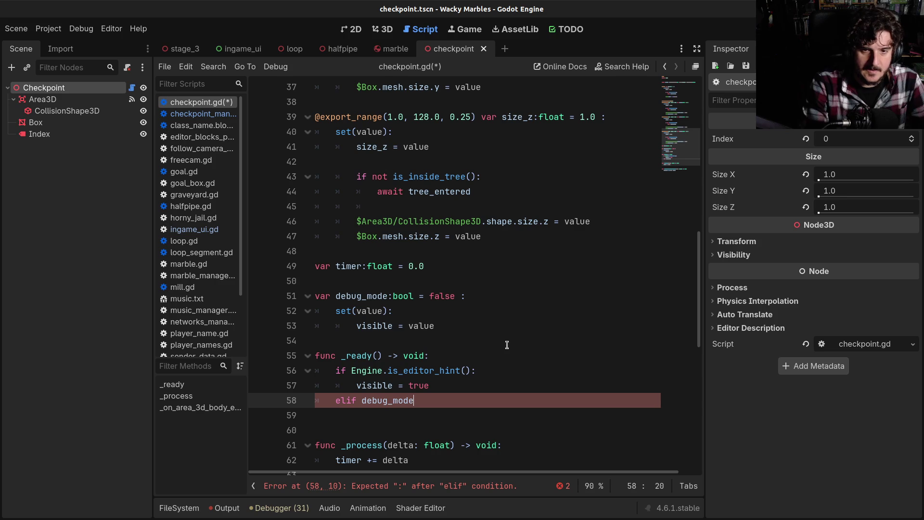
key("BackSpace")
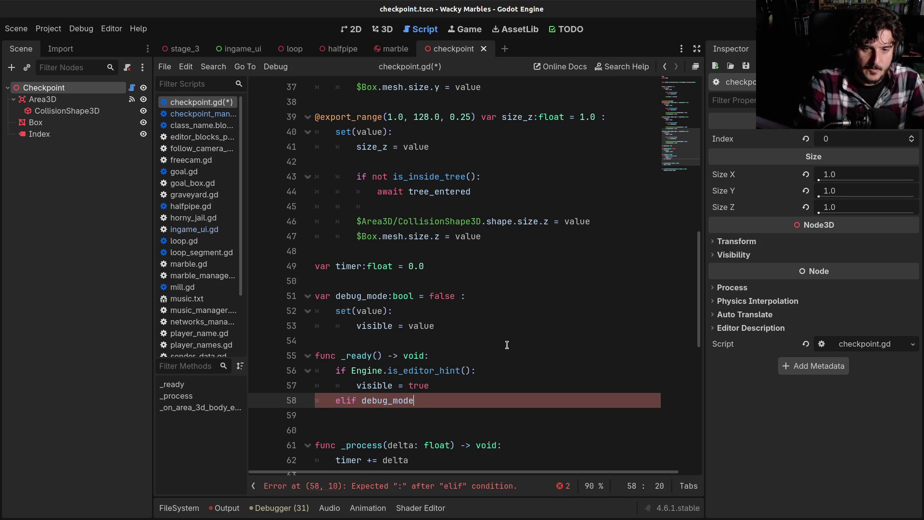
type(":")
key("Return")
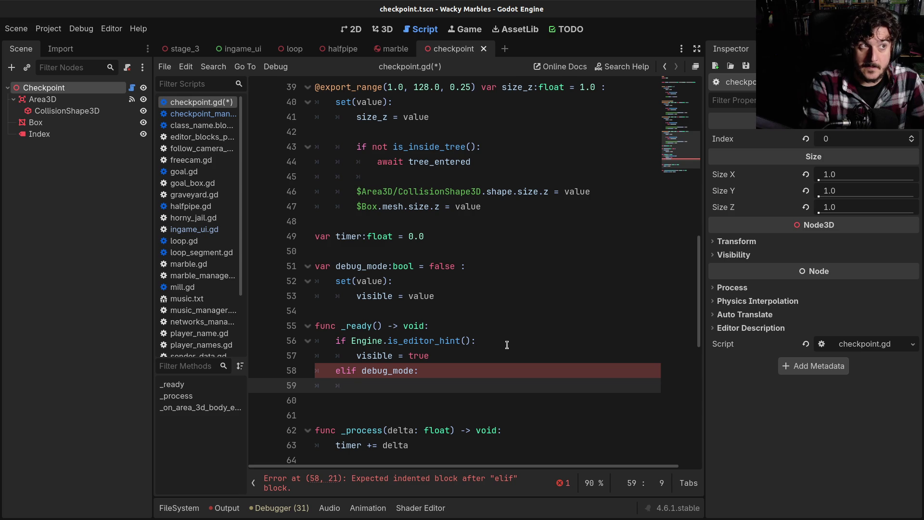
Move debug_mode out of the elif and into line 56's condition, joined with 'or'
key("Up")
key("Right")
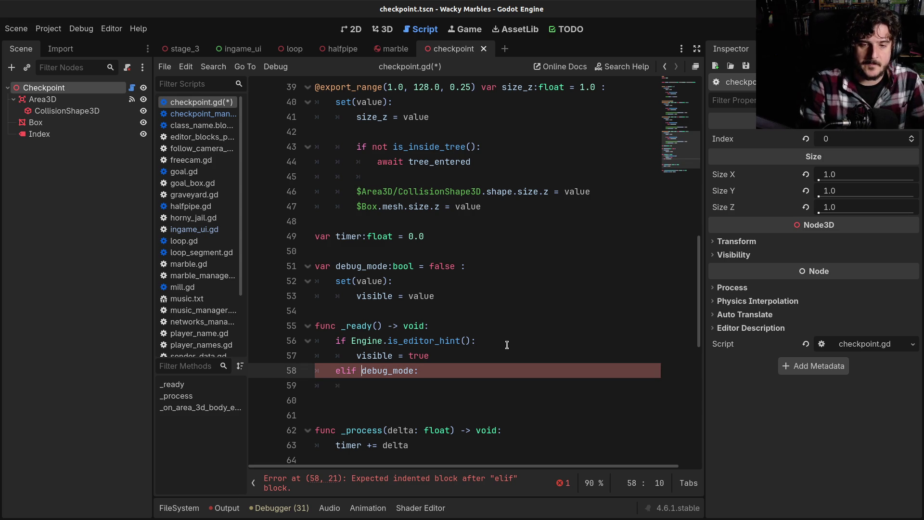
key("ctrl+shift+Right")
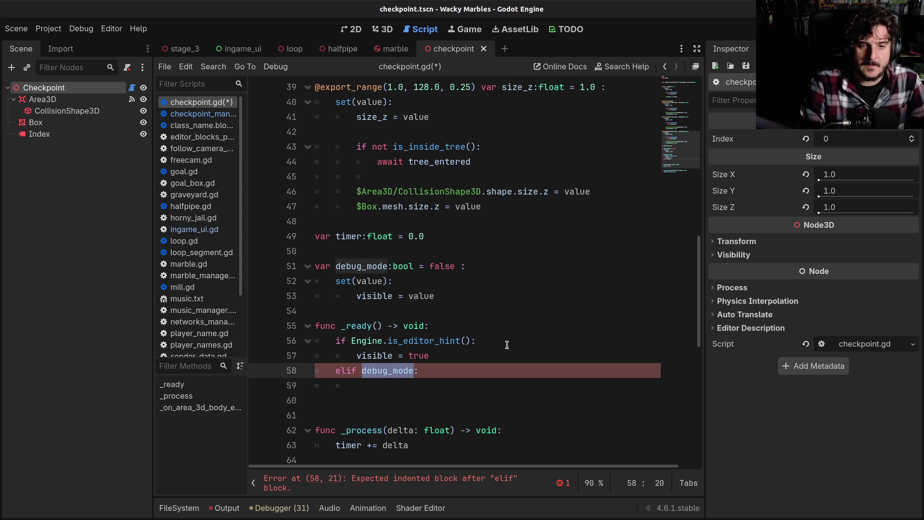
key("ctrl+x")
key("Up")
key("Up")
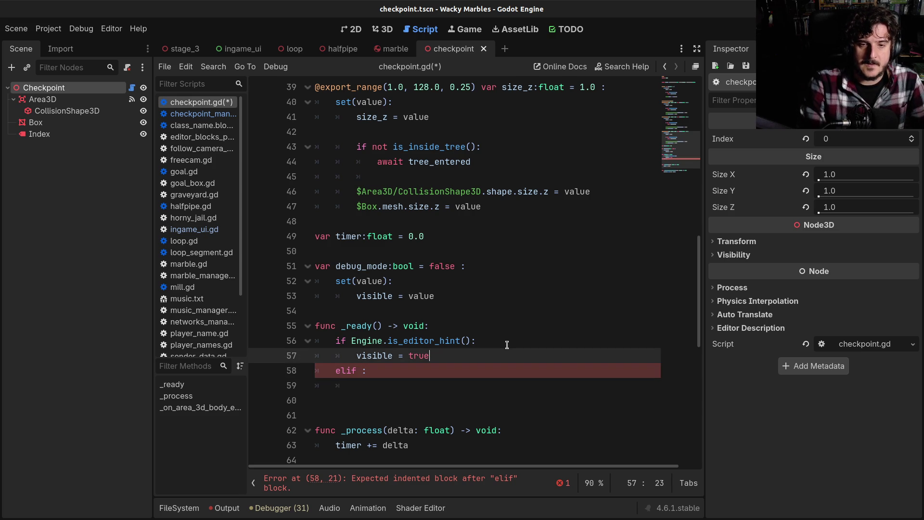
key("End")
key("Left")
type("or")
key("ctrl+v")
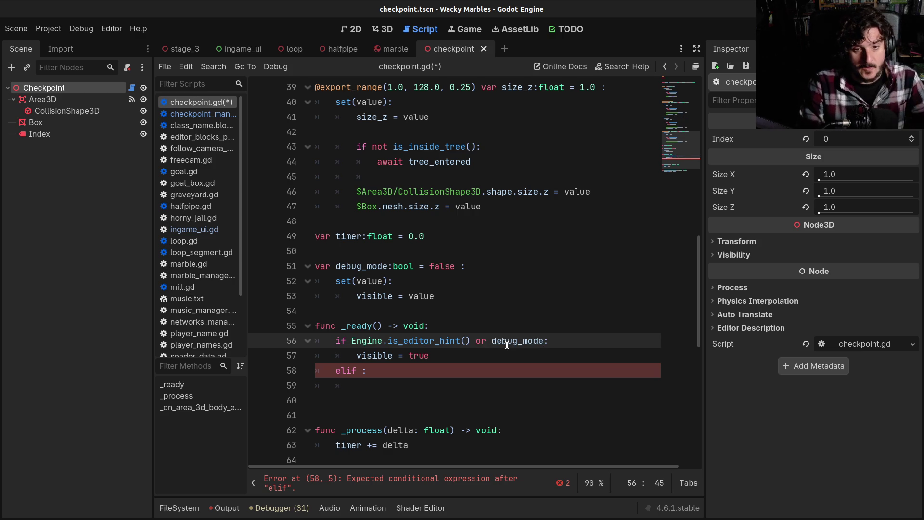
Turn the elif into else with 'visible = false' beneath it, and save
key("Down")
key("Down")
key("BackSpace")
key("BackSpace")
key("BackSpace")
type("se")
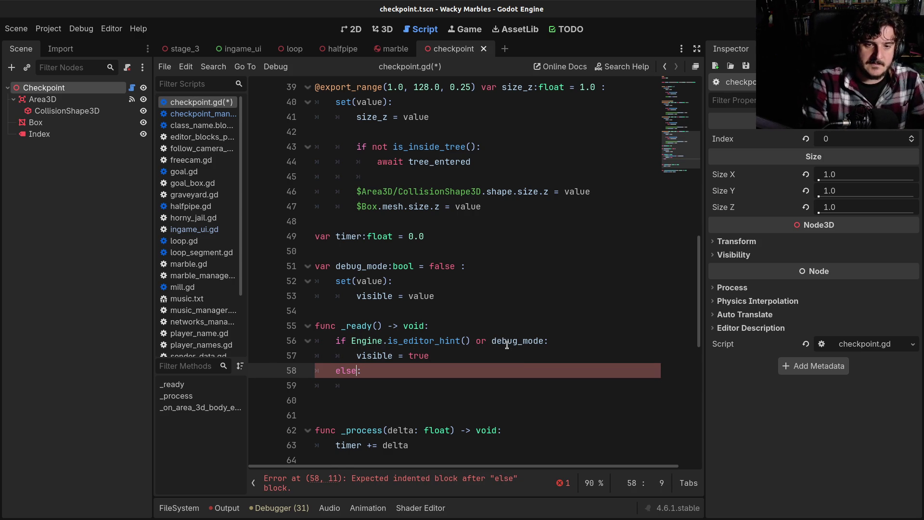
key("Return")
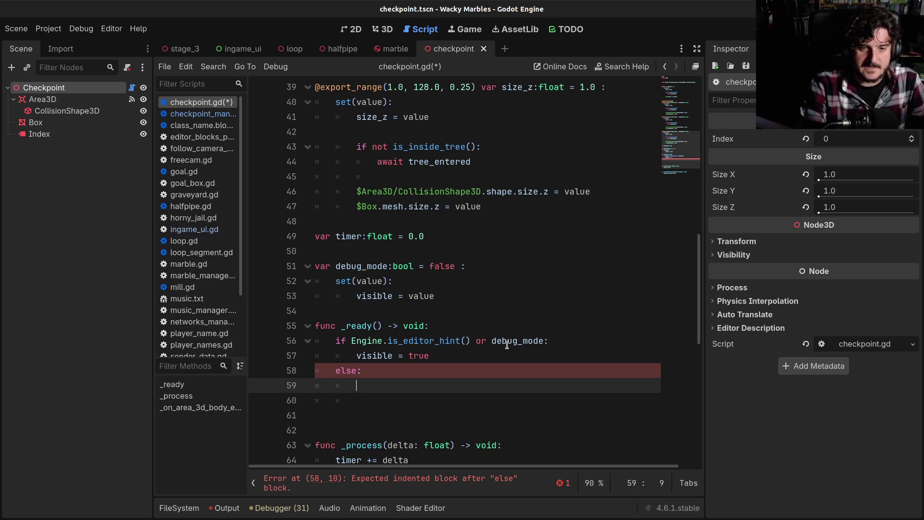
type("visible = false")
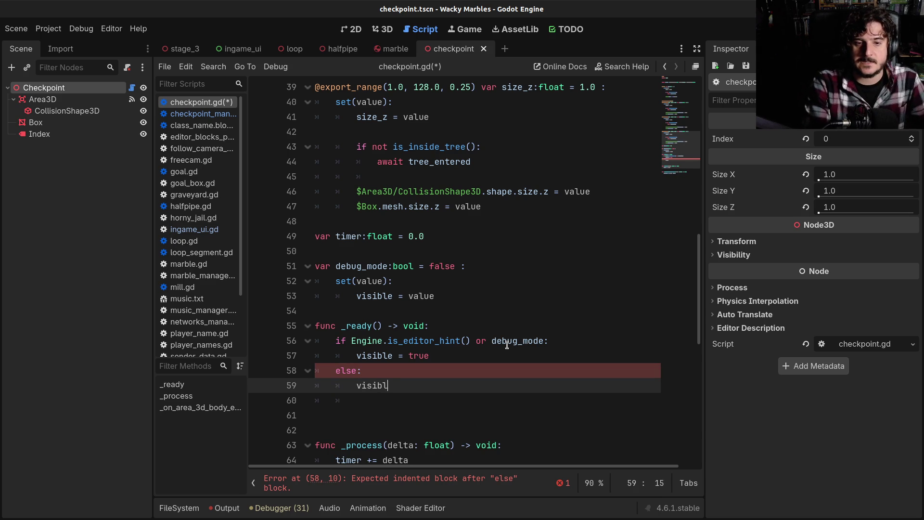
key("ctrl+s")
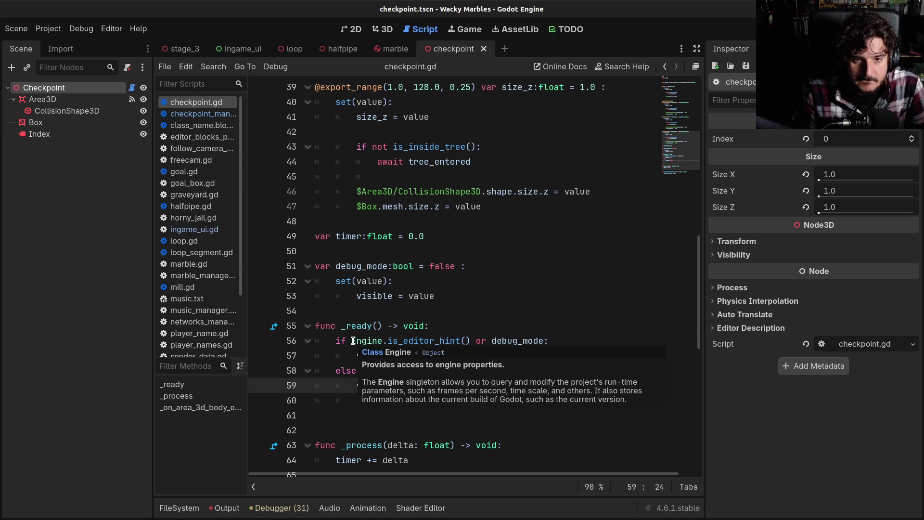
Delete the debug_mode setter block and add blank lines after the declaration
mouse_move(355, 336)
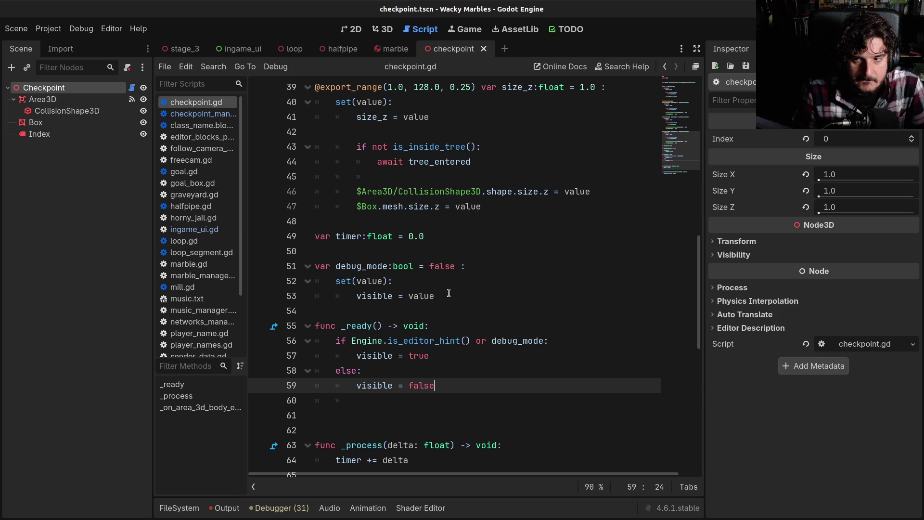
left_click_drag(448, 292, 459, 266)
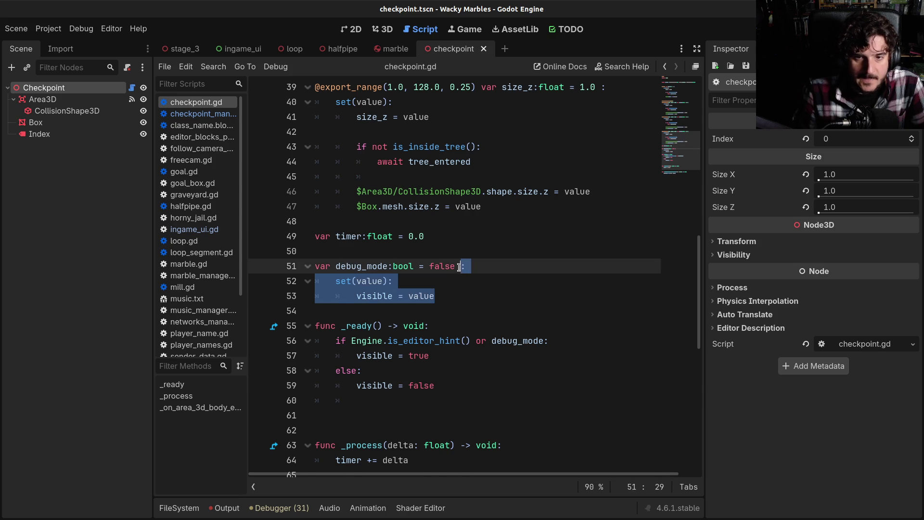
key("BackSpace")
key("Delete")
key("Return")
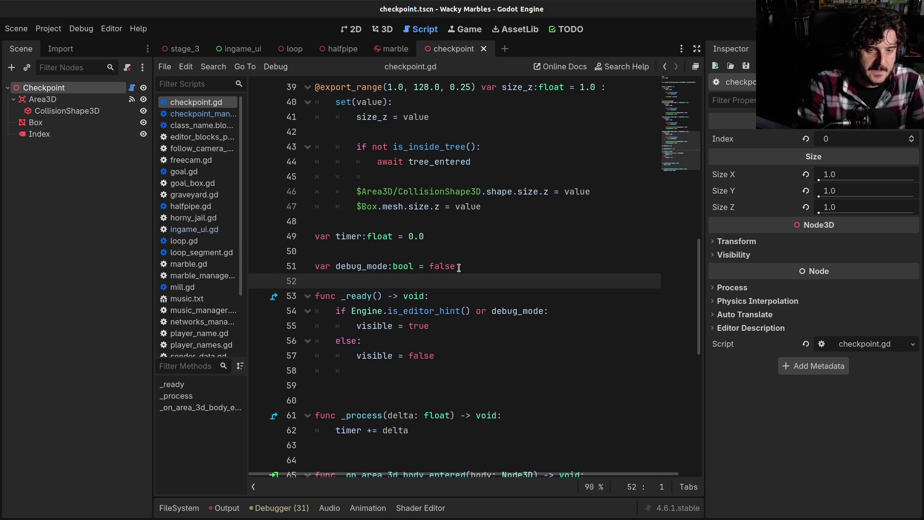
key("Return")
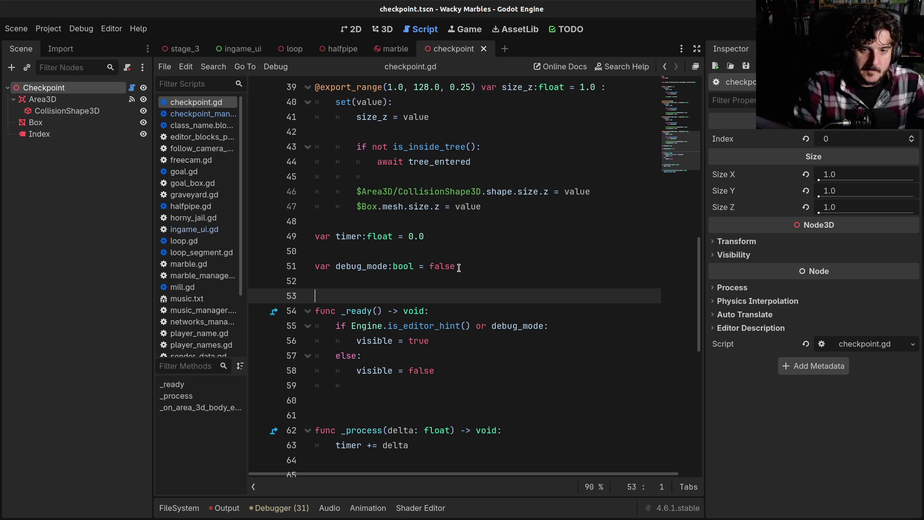
key("Up")
key("Up")
type("@export")
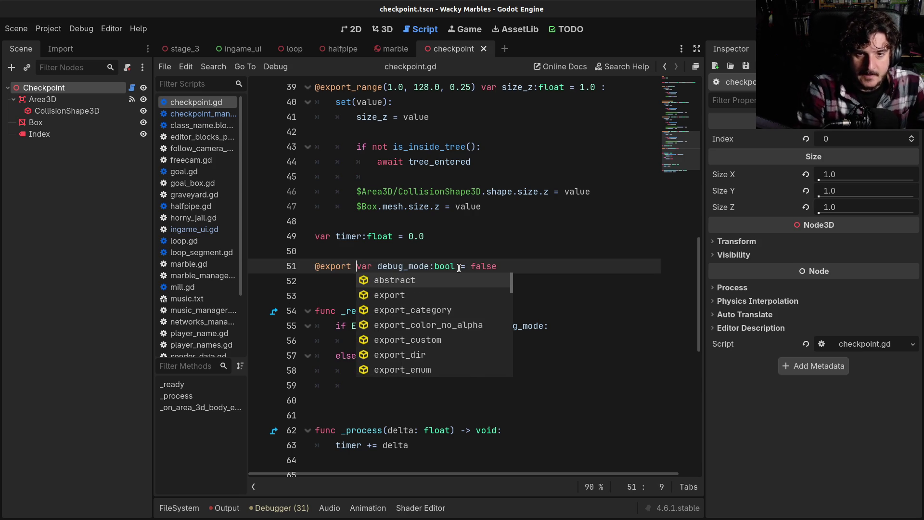
key("Escape")
key("Home")
key("shift+End")
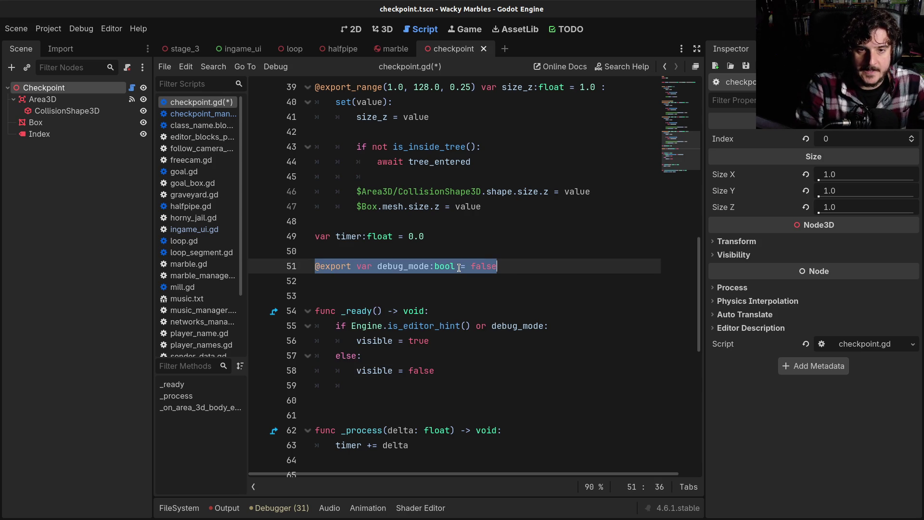
key("ctrl+x")
key("Up")
key("Up")
key("Up")
key("Return")
key("Return")
key("Up")
key("ctrl+v")
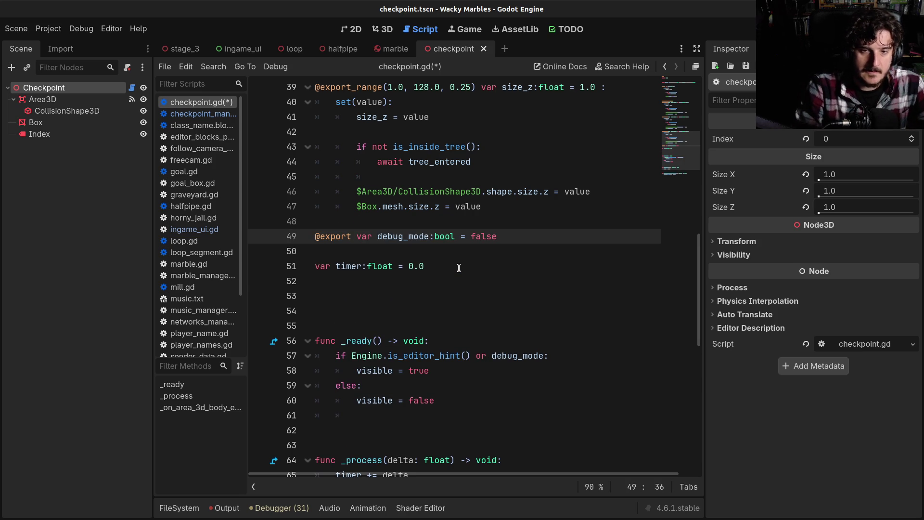
key("Return")
key("Return")
key("ctrl+s")
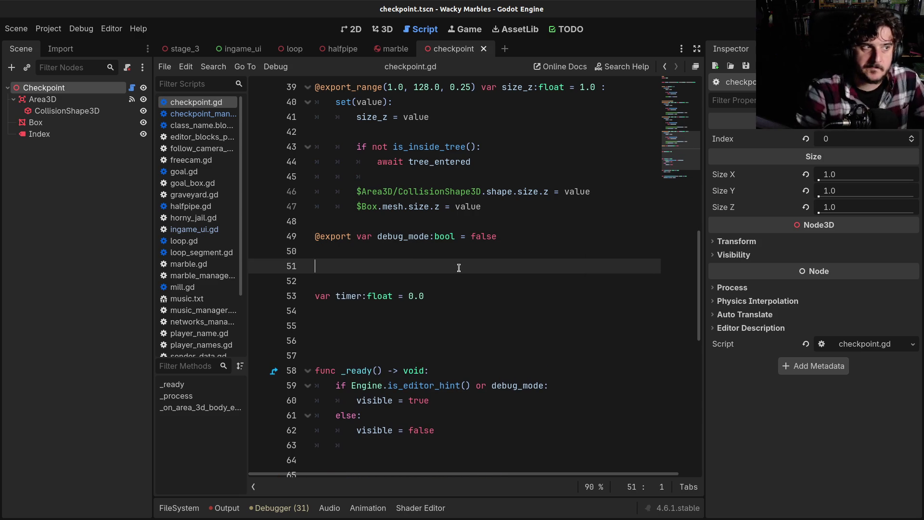
Remove the extra blank lines above _ready
key("BackSpace")
key("Down")
key("Down")
key("Down")
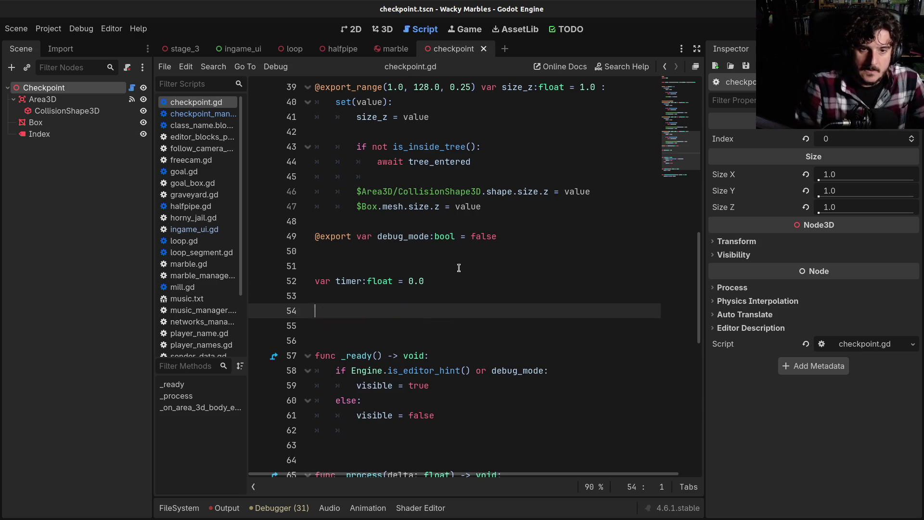
key("BackSpace")
key("BackSpace")
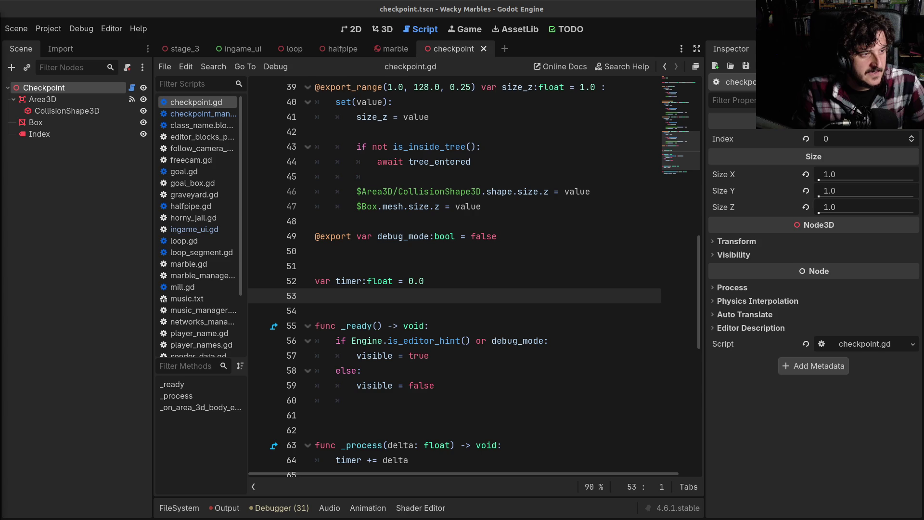
Switch to Chromium, maximize it, and zoom in twice on the Alaska circus poster
key("alt+Tab")
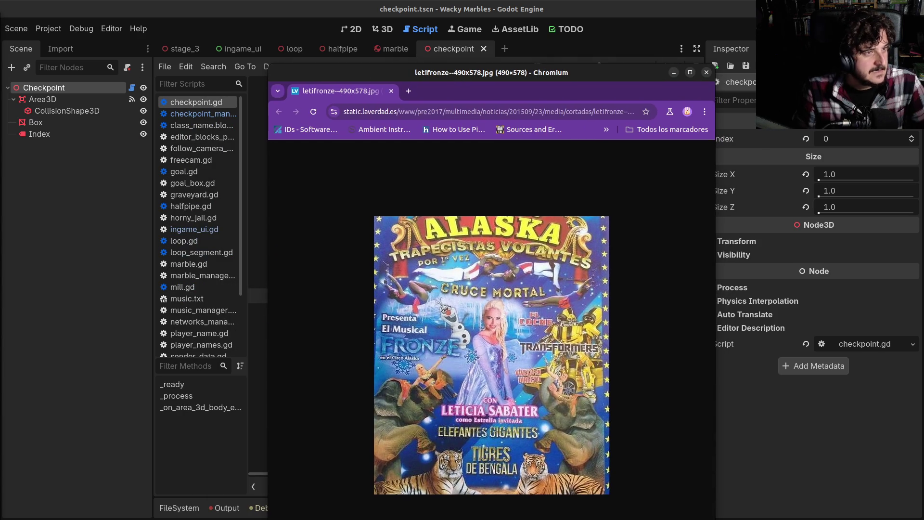
key("ctrl+plus")
key("ctrl+plus")
key("ctrl+plus")
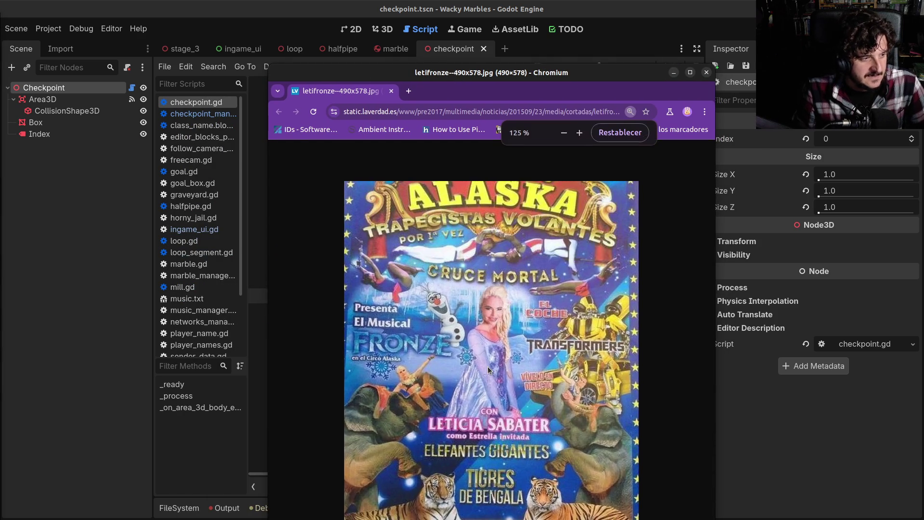
double_click(443, 74)
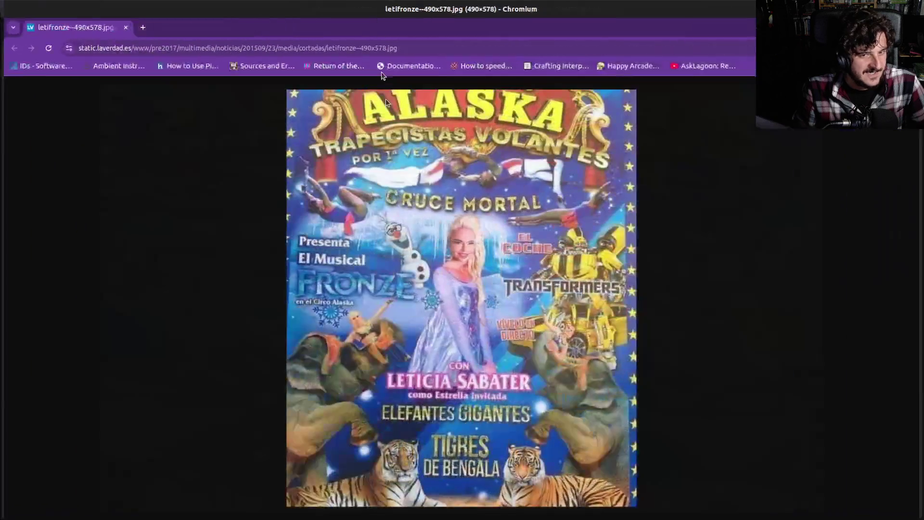
key("ctrl+plus")
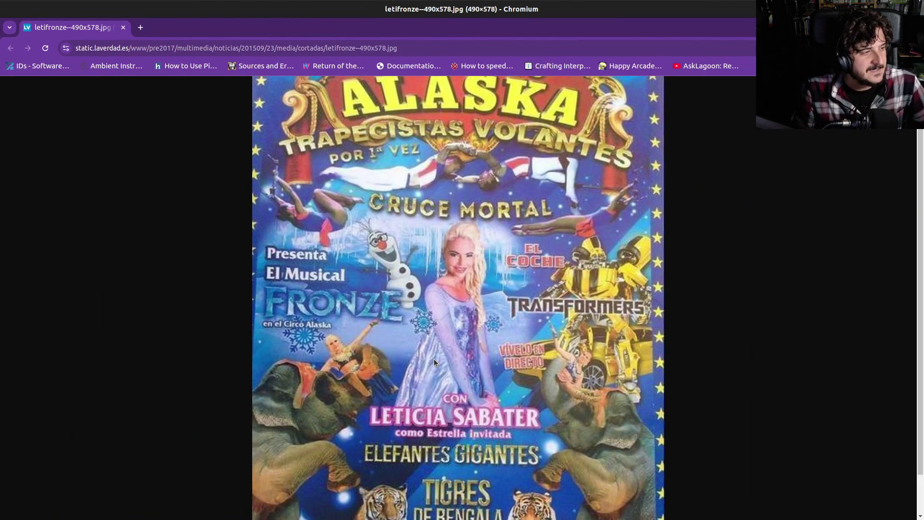
scroll(433, 359, "down", 1)
scroll(434, 359, "up", 1)
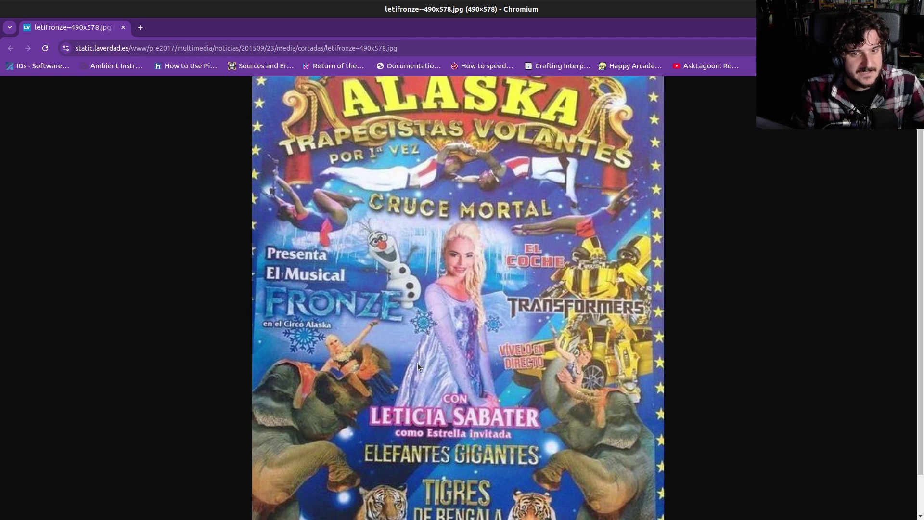
scroll(417, 362, "down", 1)
scroll(417, 363, "up", 1)
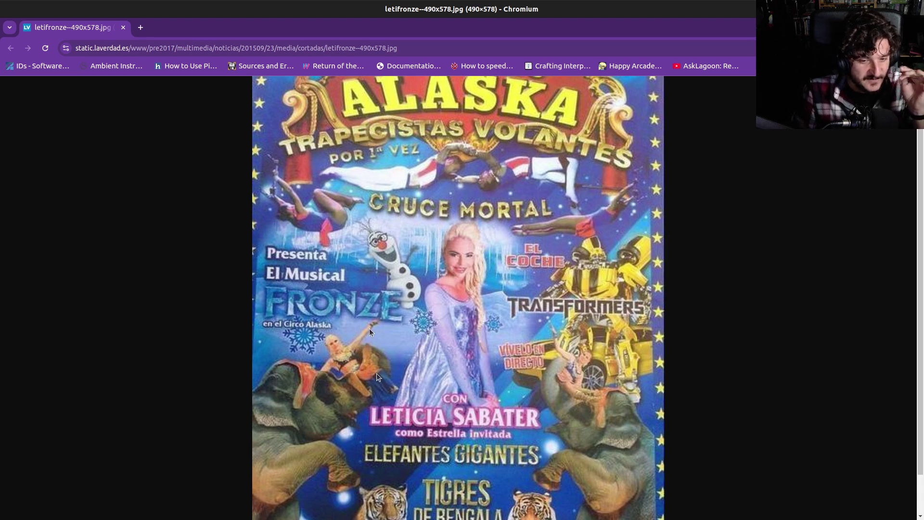
scroll(383, 397, "down", 1)
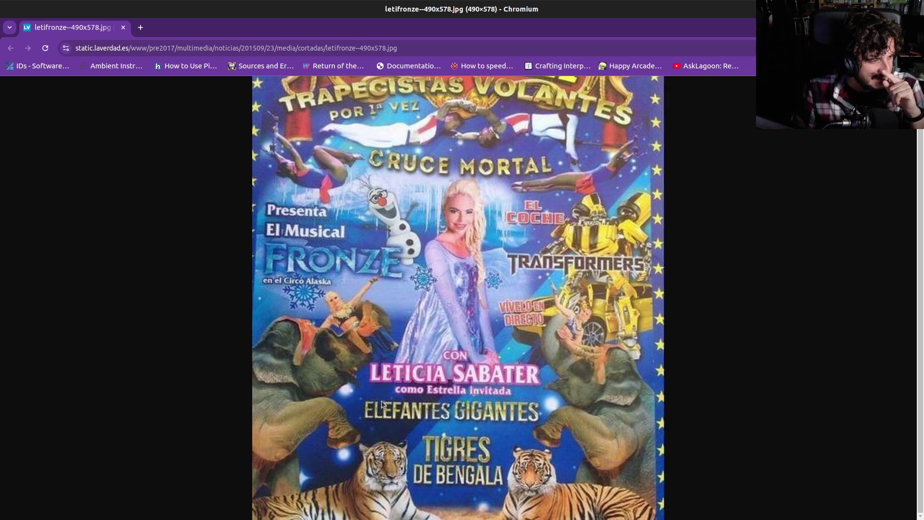
Scroll over the circus poster, then return to Godot's checkpoint.gd script editor
scroll(381, 404, "up", 1)
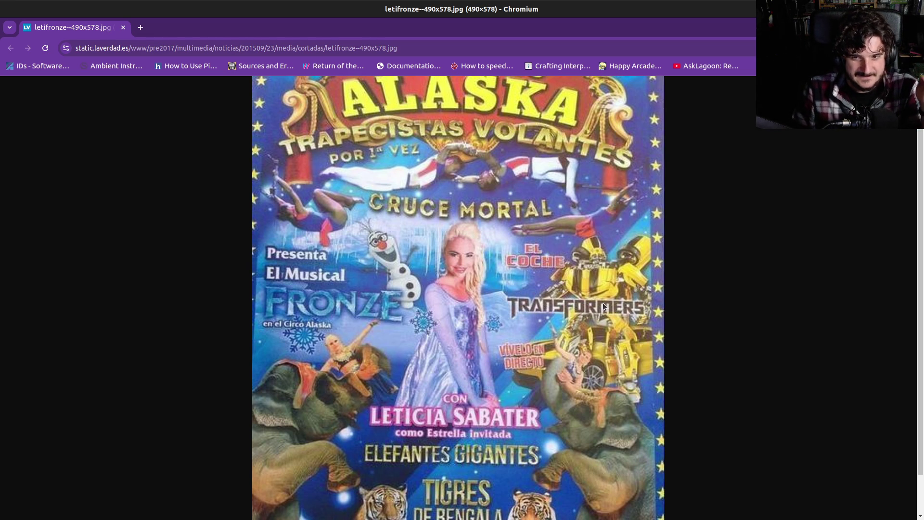
scroll(603, 302, "down", 2)
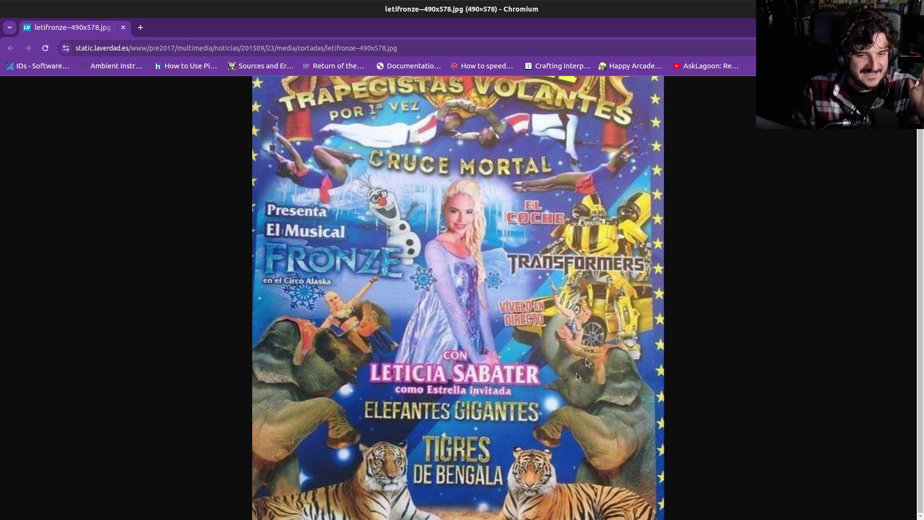
scroll(376, 326, "up", 2)
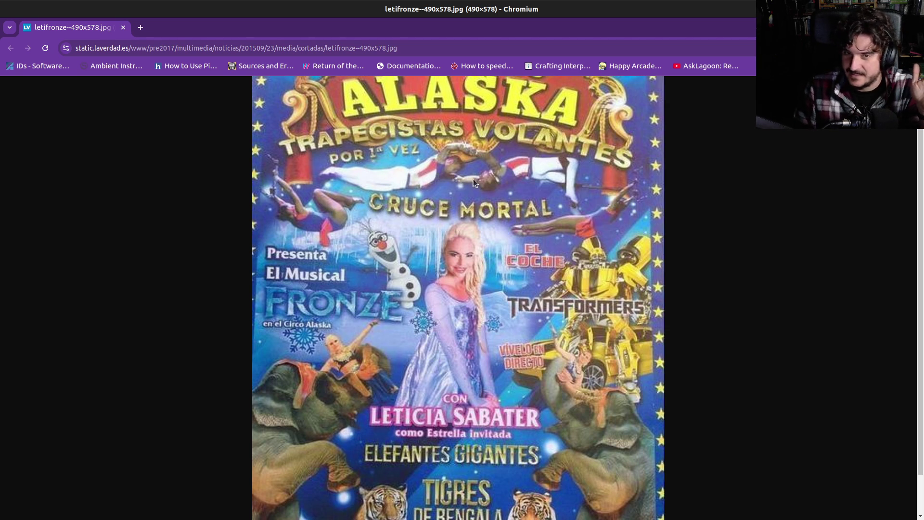
scroll(448, 380, "down", 1)
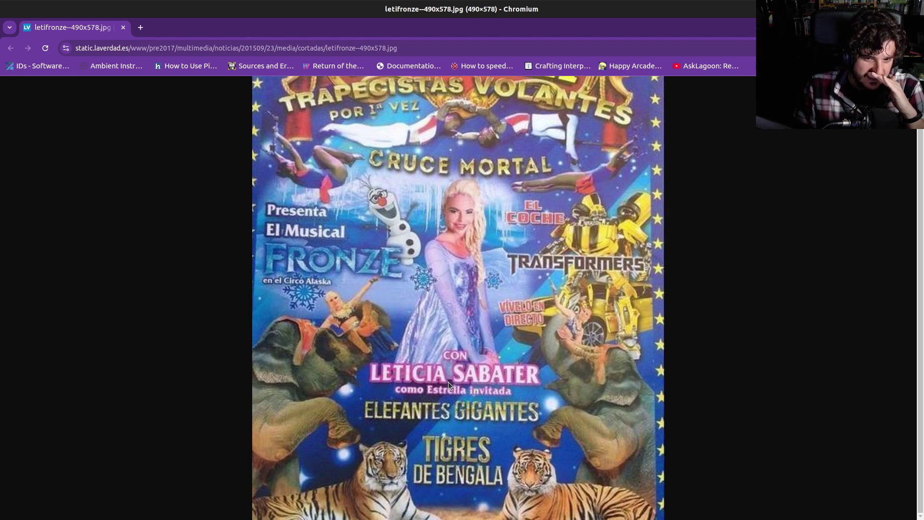
scroll(449, 382, "up", 1)
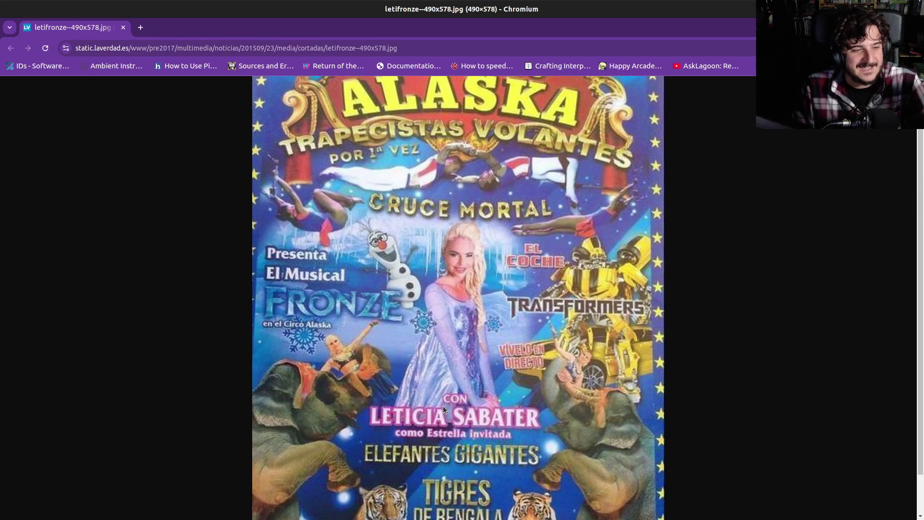
scroll(441, 455, "down", 1)
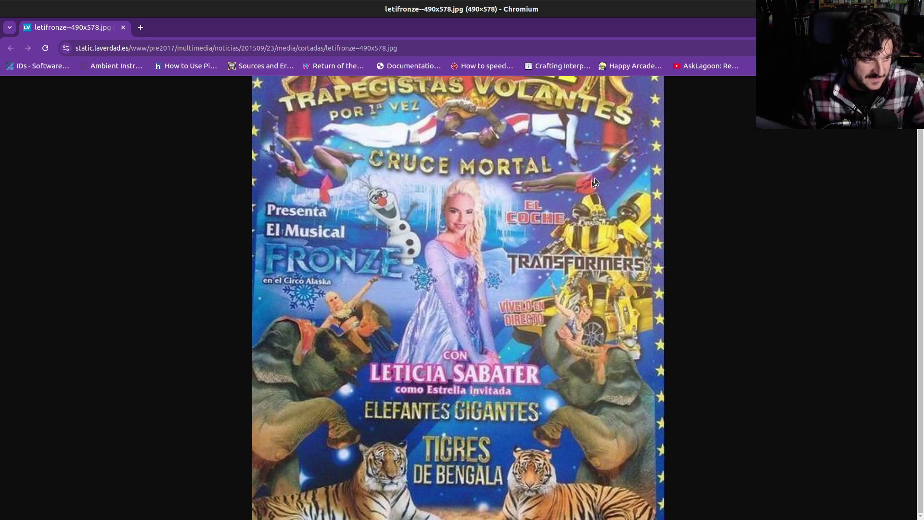
key("alt+Tab")
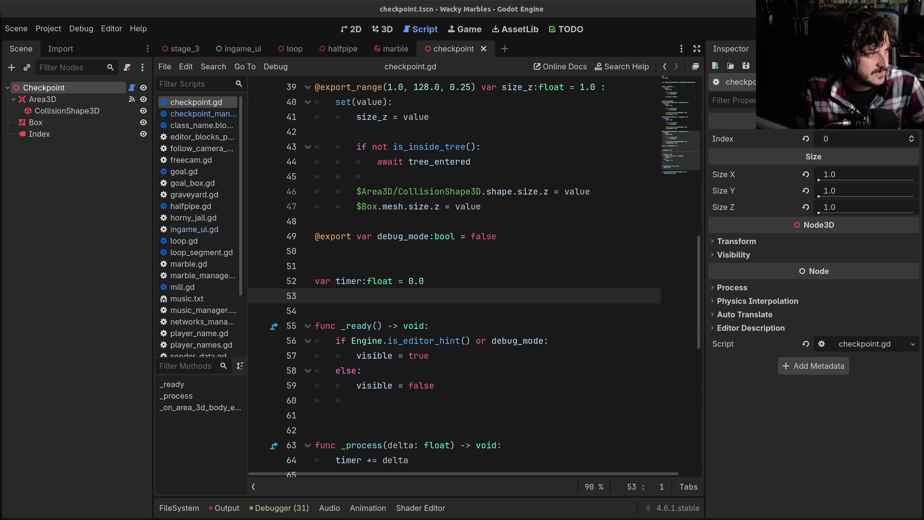
Switch to the Chromium window playing the Fronze live-performance YouTube video
key("alt+Tab")
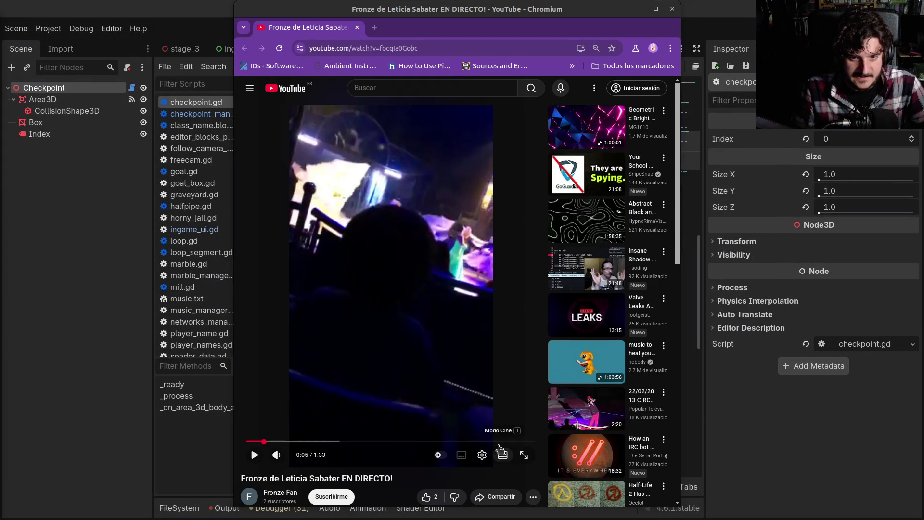
Make the Fronze video fullscreen, rewind it to the start, play it, and raise the volume slightly
left_click(525, 456)
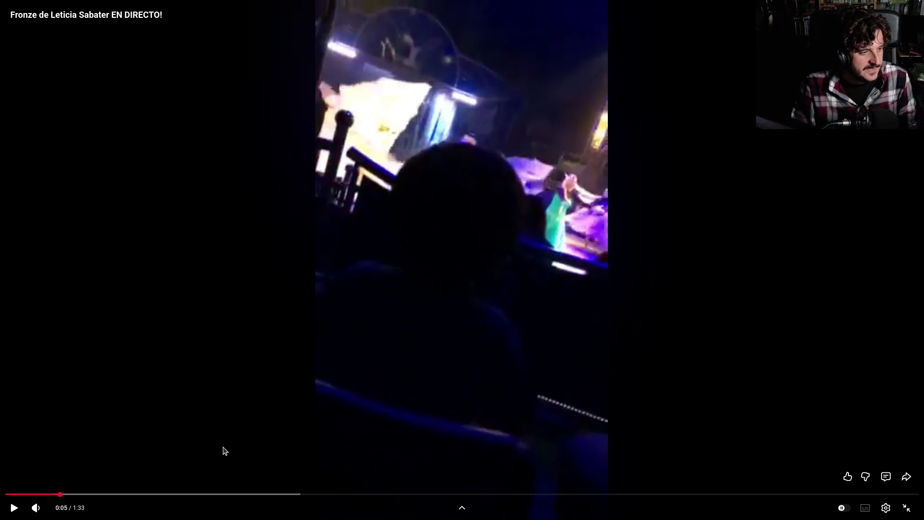
left_click_drag(29, 493, 4, 494)
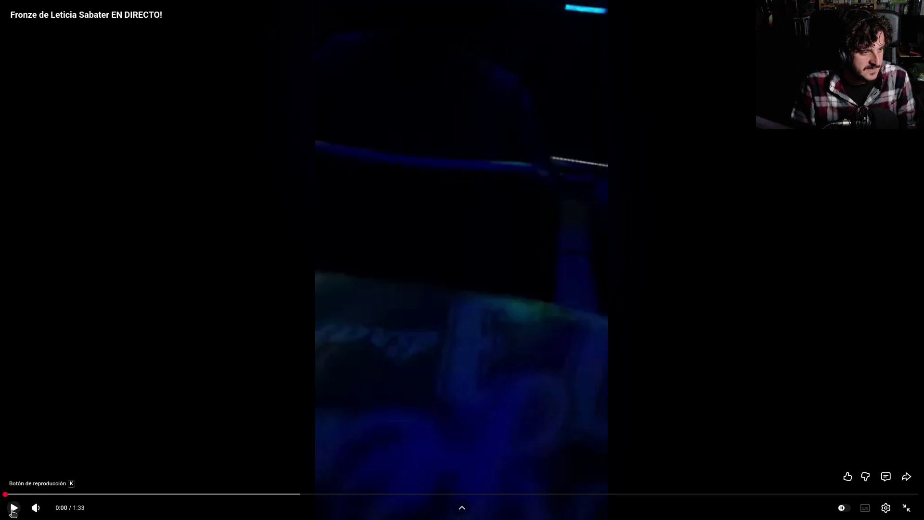
left_click(13, 512)
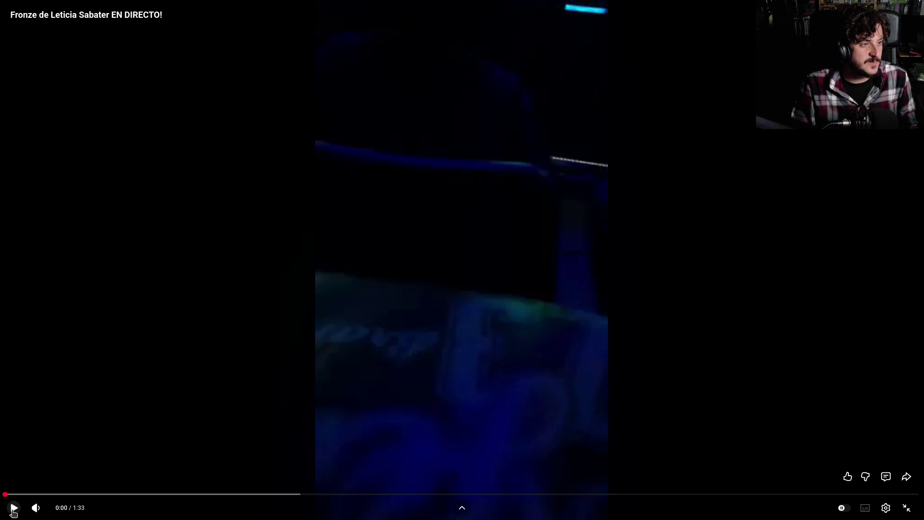
left_click(13, 513)
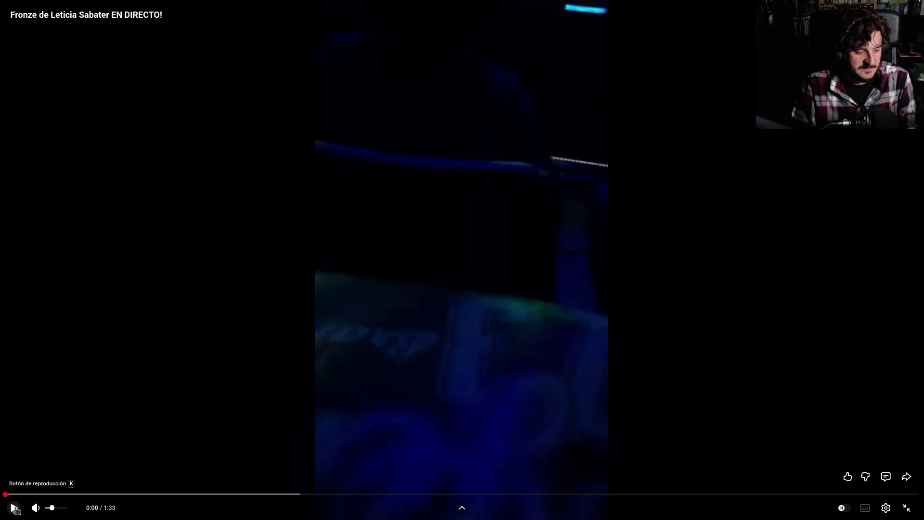
left_click(15, 509)
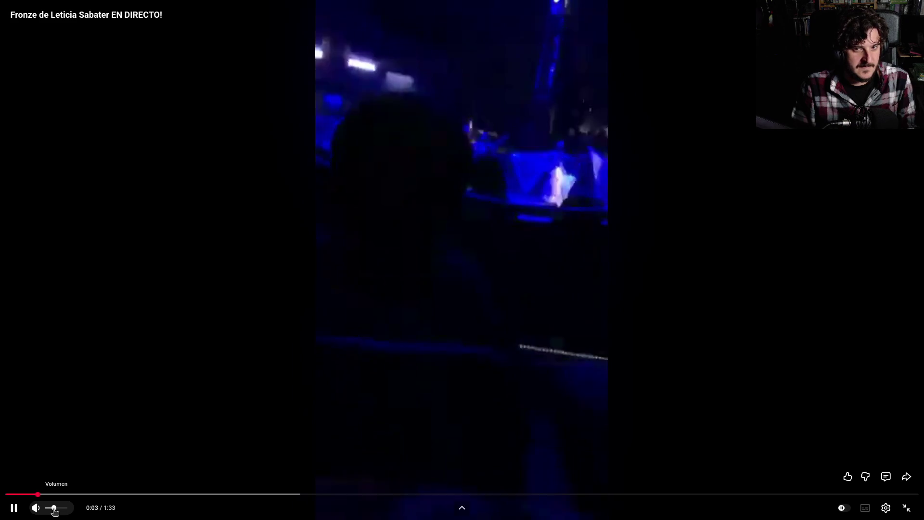
left_click_drag(53, 511, 55, 511)
Pause and resume the video while watching, pausing once at 0:21 and again near 0:44
left_click(303, 334)
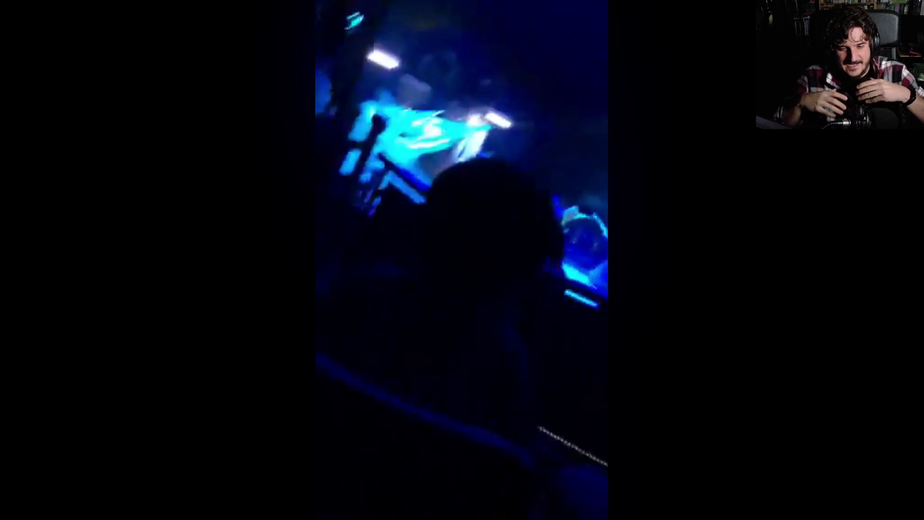
left_click(427, 377)
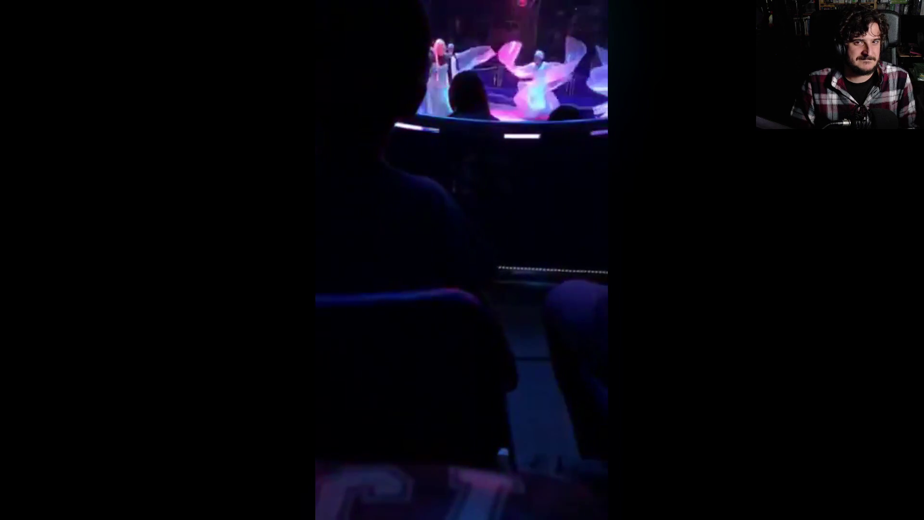
mouse_move(578, 434)
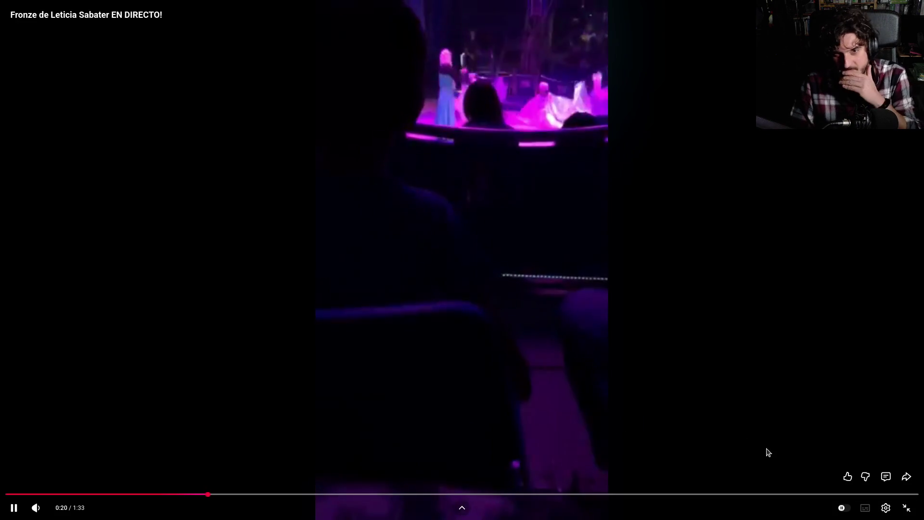
left_click(729, 454)
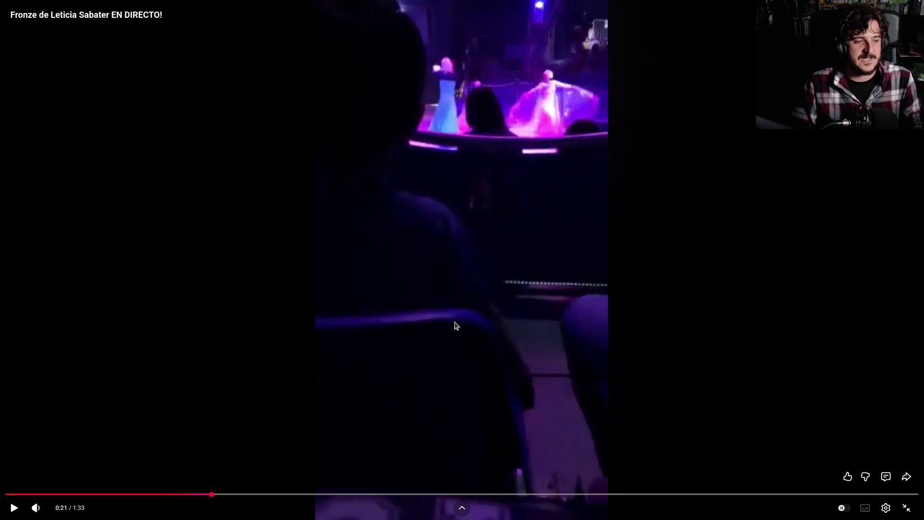
left_click(483, 331)
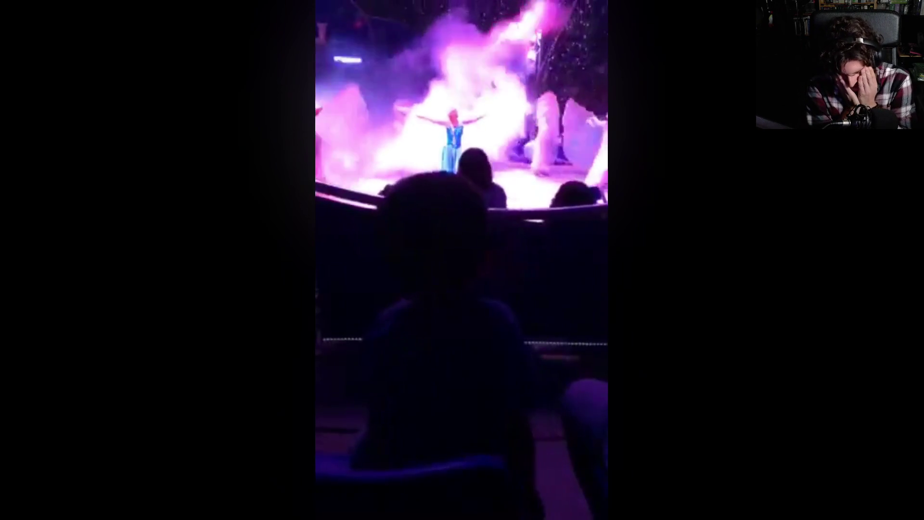
mouse_move(504, 302)
left_click(458, 369)
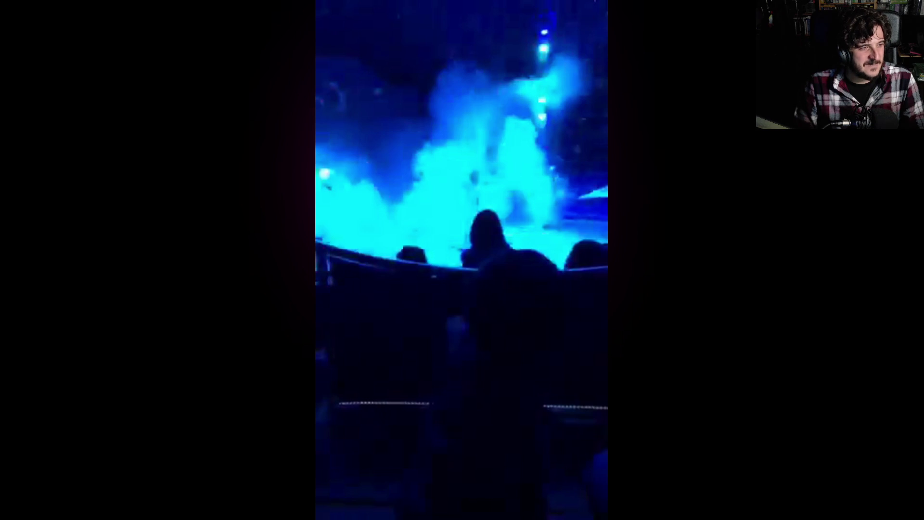
Close the vivesoy image search window and keep watching the video, briefly pausing at 1:03
key("alt+Tab")
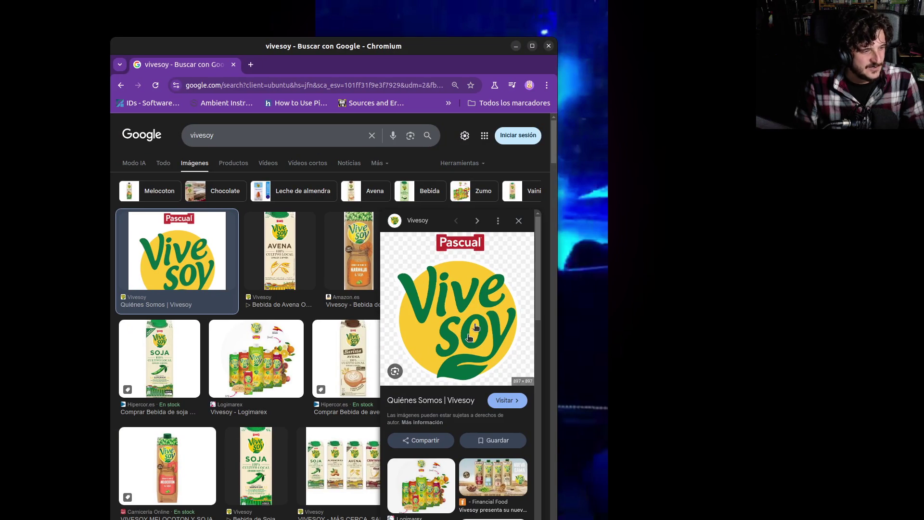
left_click(549, 46)
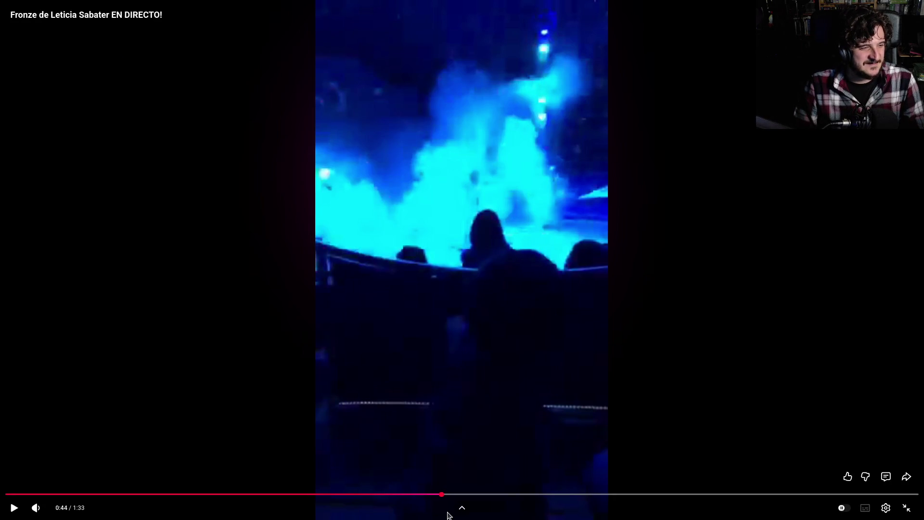
left_click(631, 388)
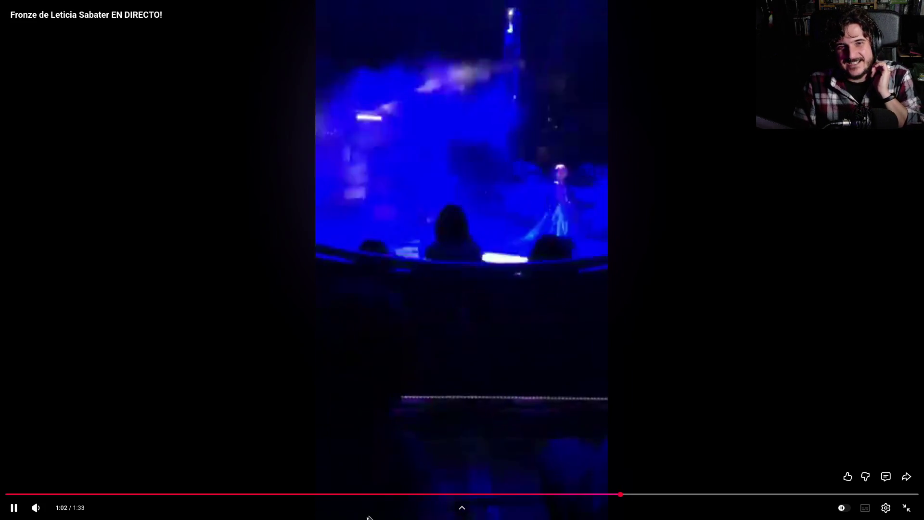
left_click(476, 327)
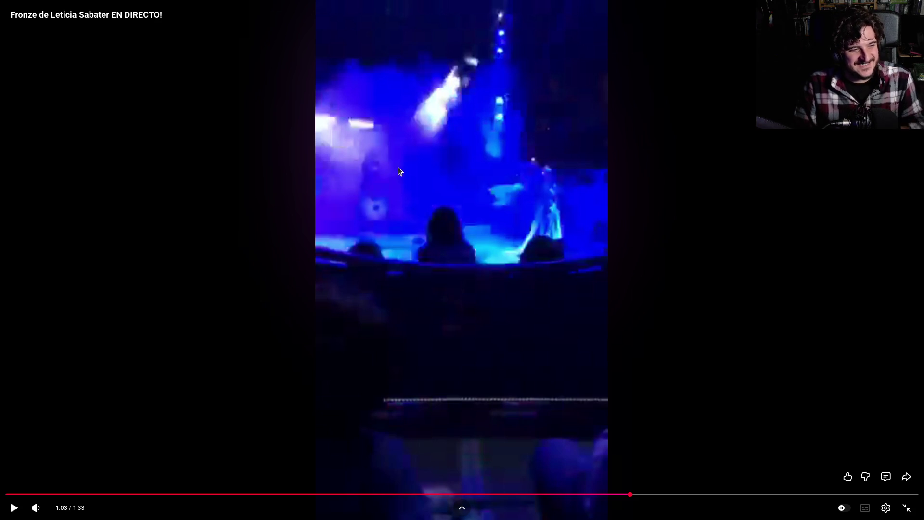
left_click(510, 329)
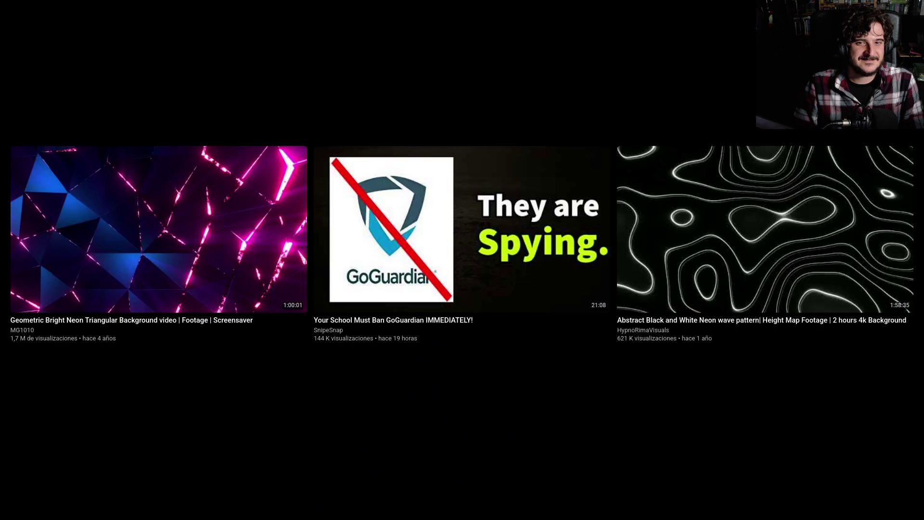
Leave fullscreen, minimize the browser, and review checkpoint.gd's declarations and the is_editor_hint documentation
key("Escape")
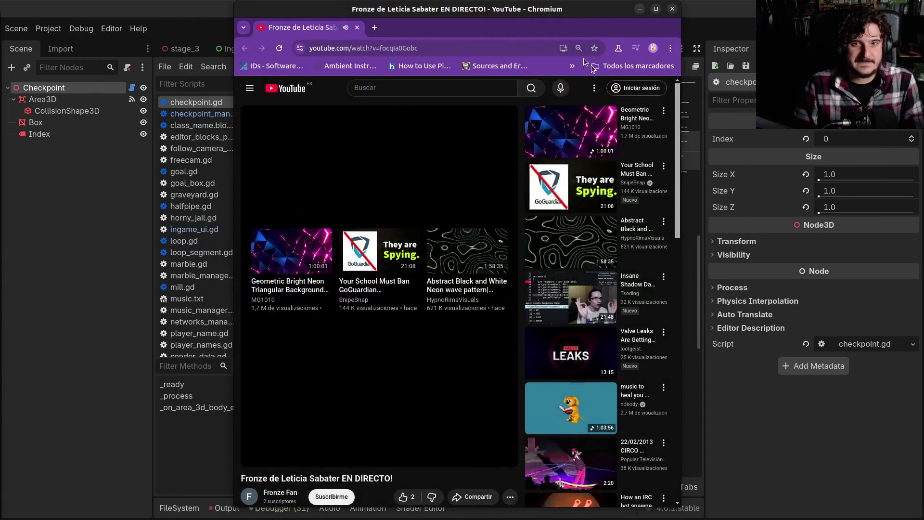
left_click(639, 8)
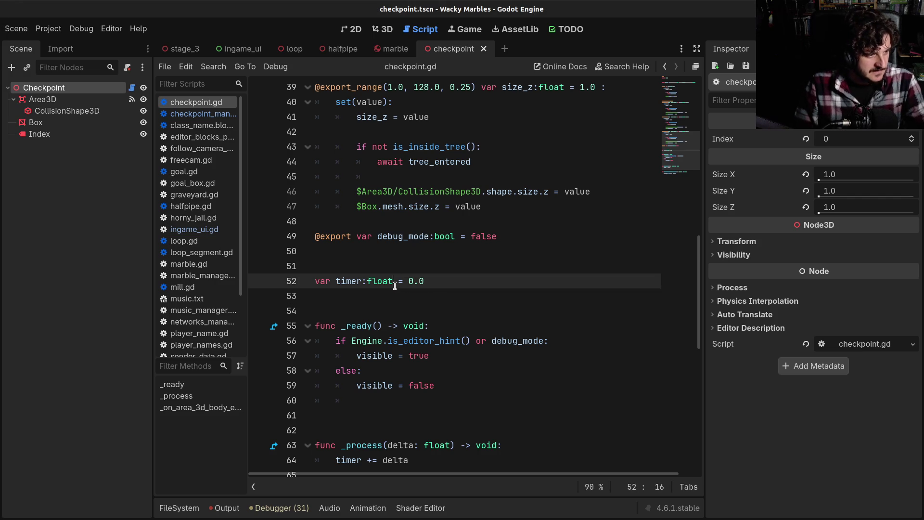
left_click(397, 232)
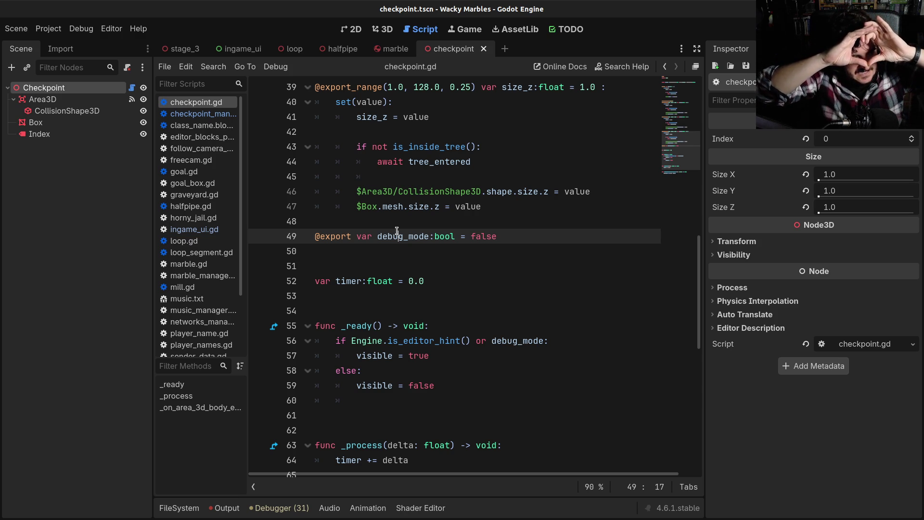
left_click(425, 281)
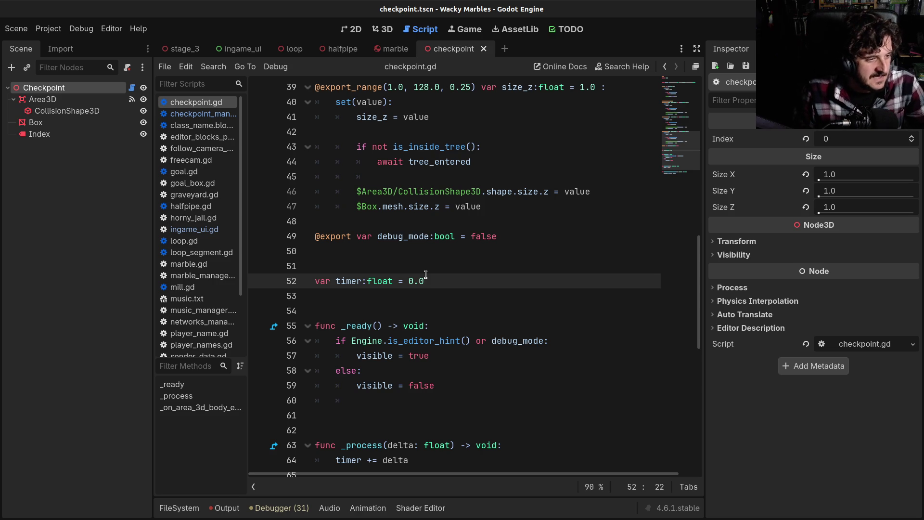
left_click(405, 300)
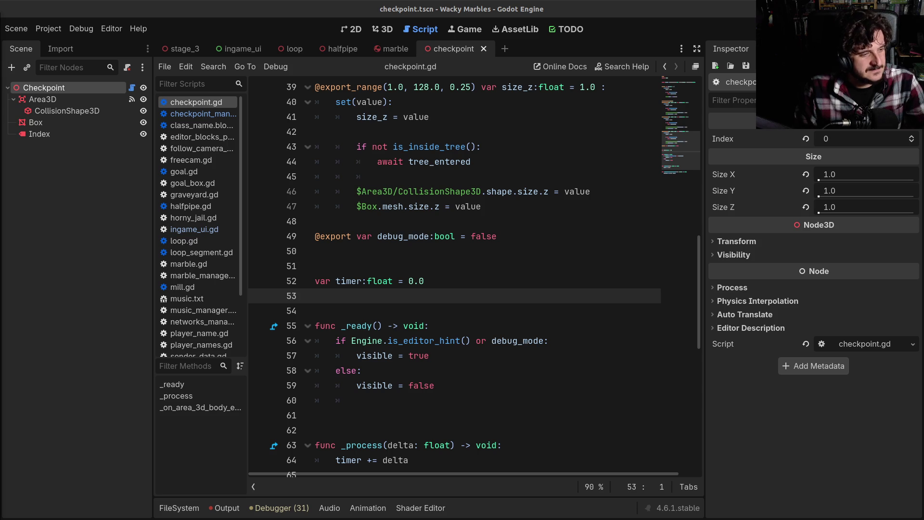
left_click(446, 349)
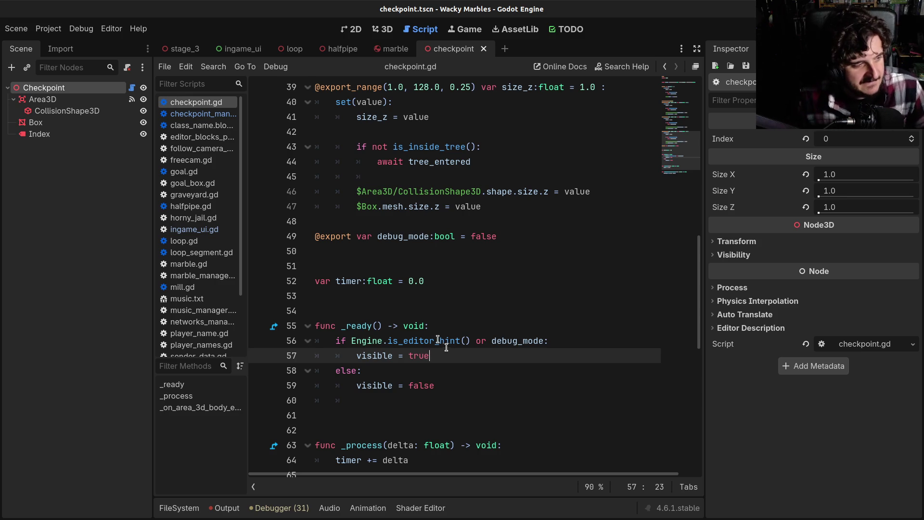
mouse_move(436, 342)
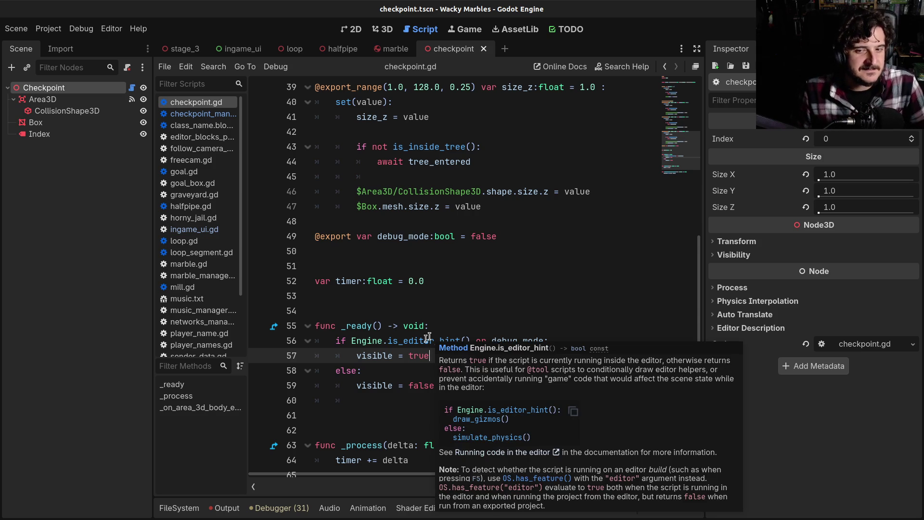
left_click(434, 292)
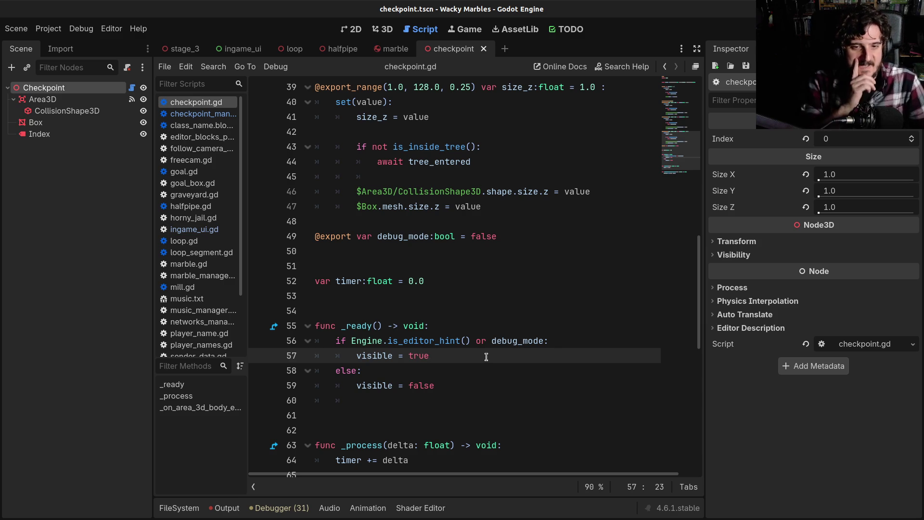
scroll(486, 357, "down", 2)
Clear the indentation on line 60 and remove the extra blank line before func _process
left_click(385, 312)
key("BackSpace")
key("BackSpace")
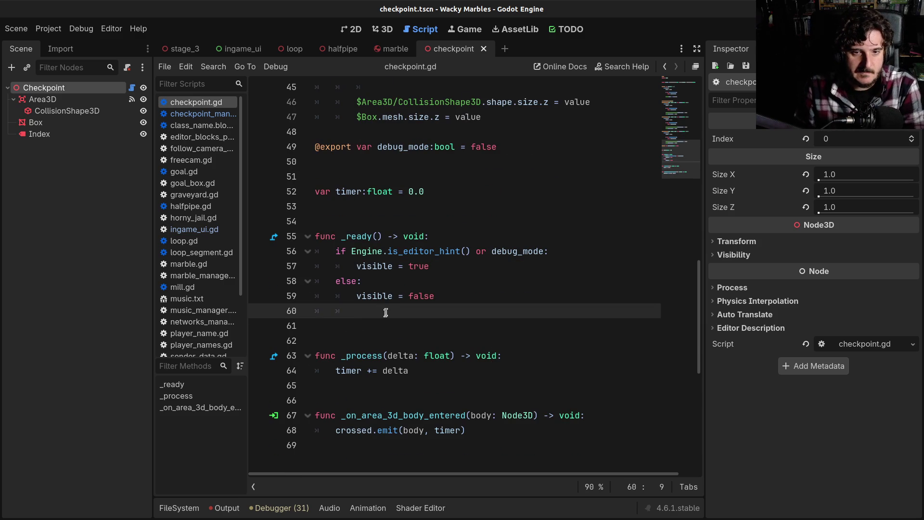
key("BackSpace")
left_click(439, 310)
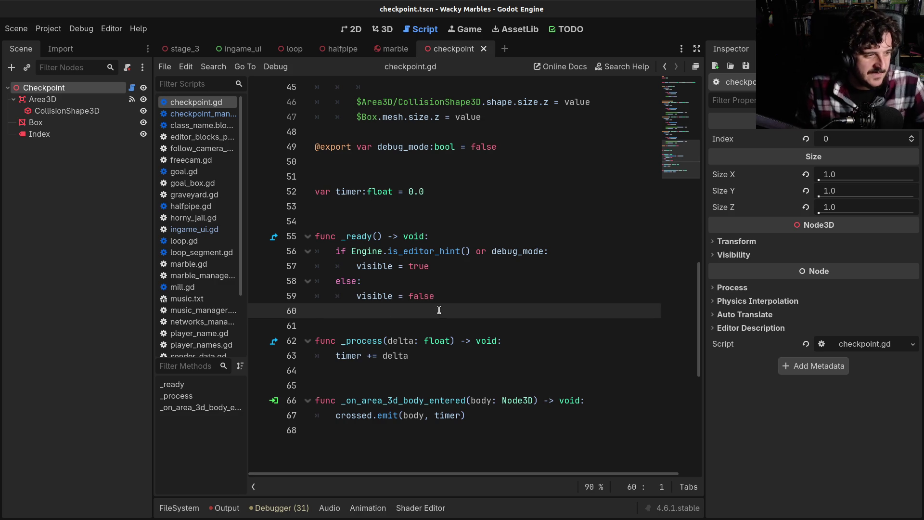
left_click(422, 356)
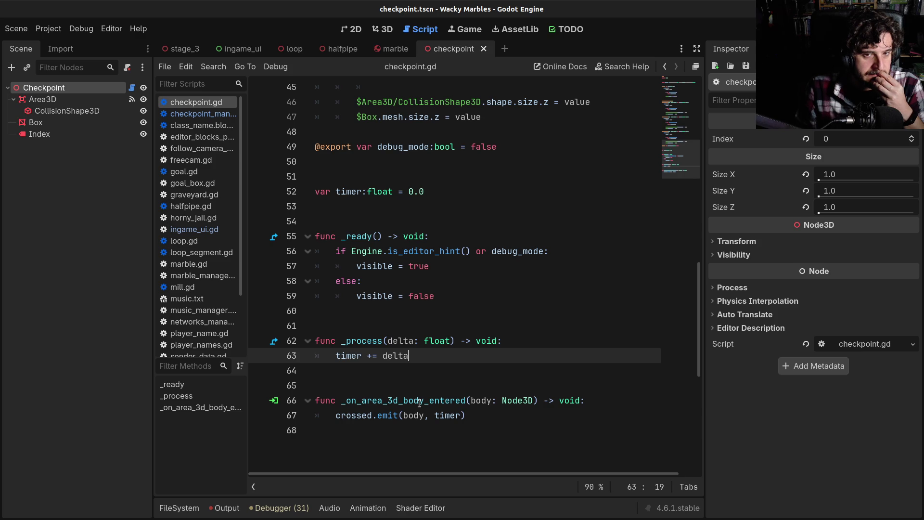
scroll(419, 395, "up", 9)
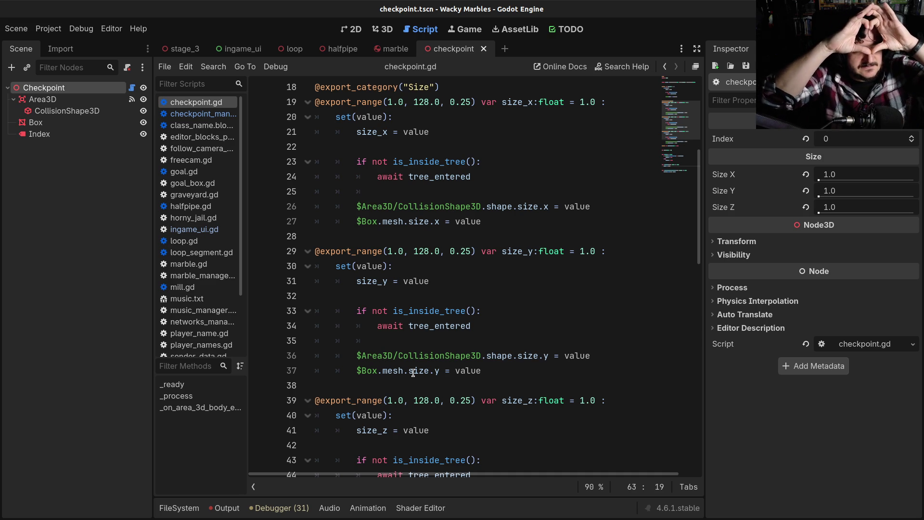
left_click(413, 373)
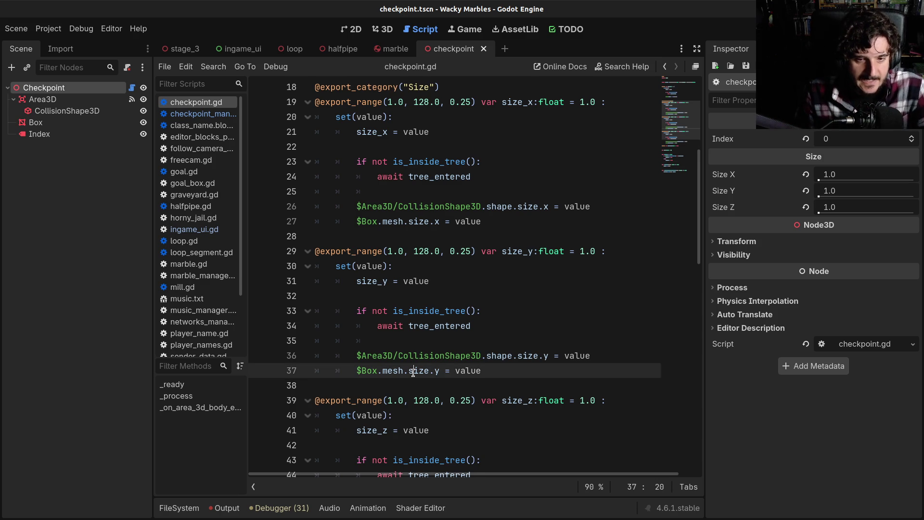
scroll(413, 373, "down", 8)
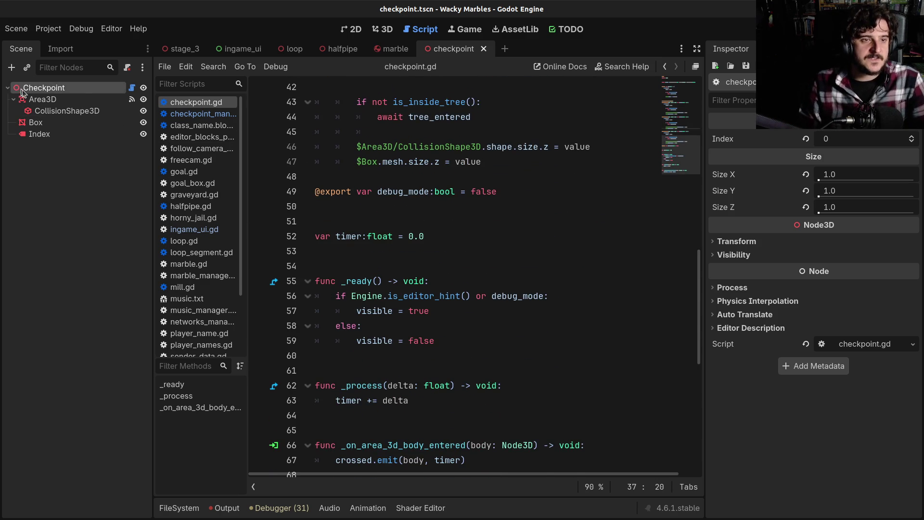
left_click(417, 368)
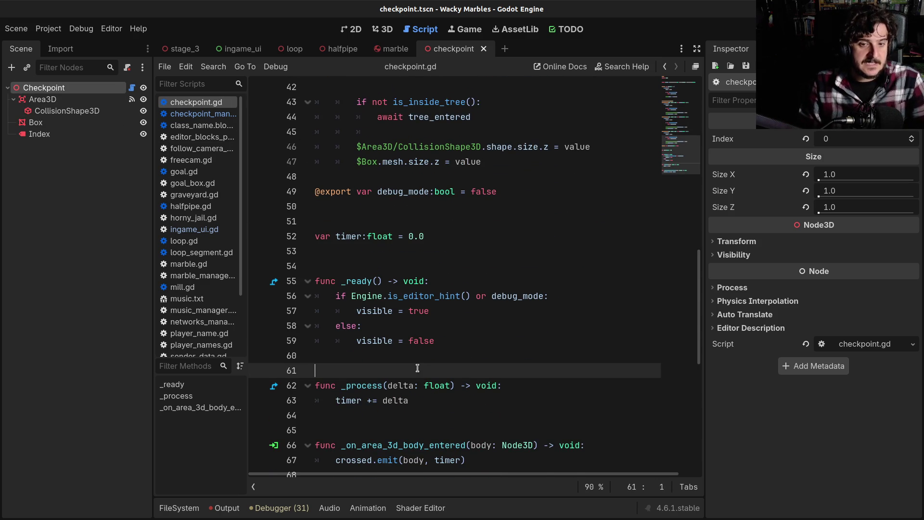
Review the _ready and _process code, then view the checkpoint scene in the 3D workspace
left_click(442, 254)
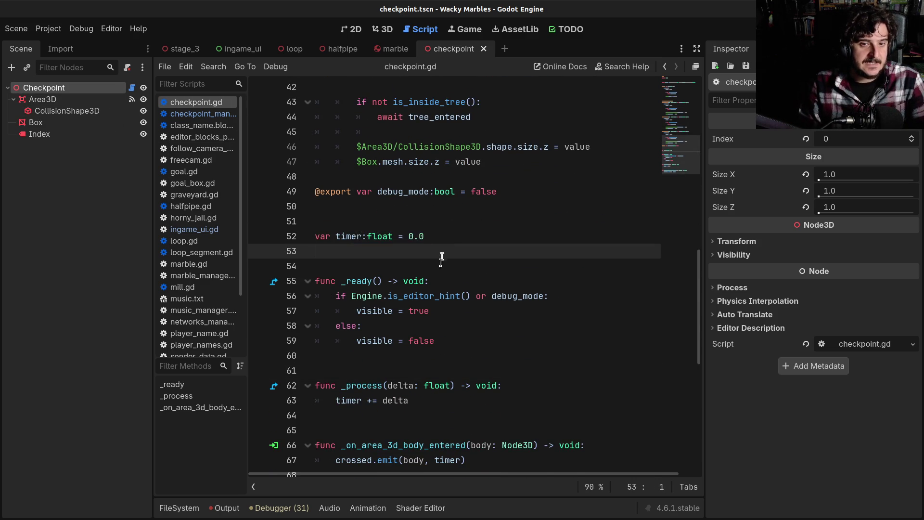
scroll(442, 254, "down", 2)
left_click_drag(362, 251, 435, 250)
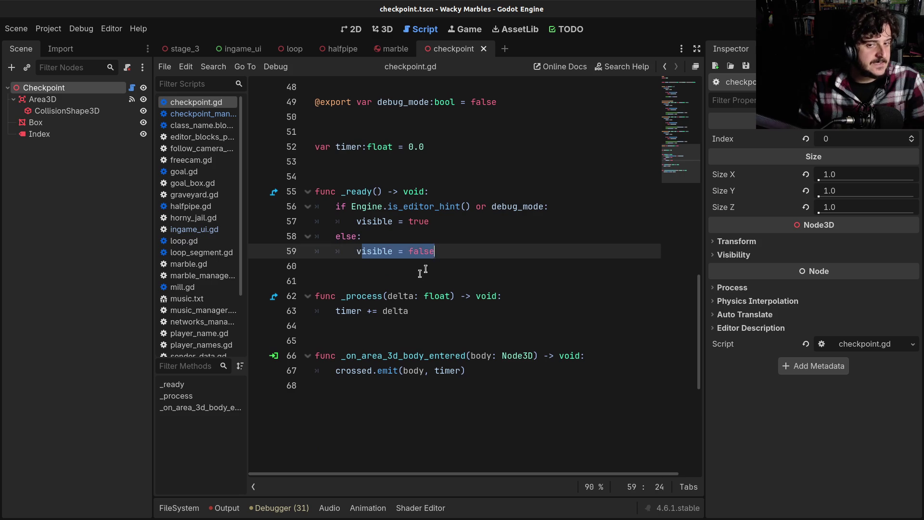
left_click(371, 296)
left_click(366, 308)
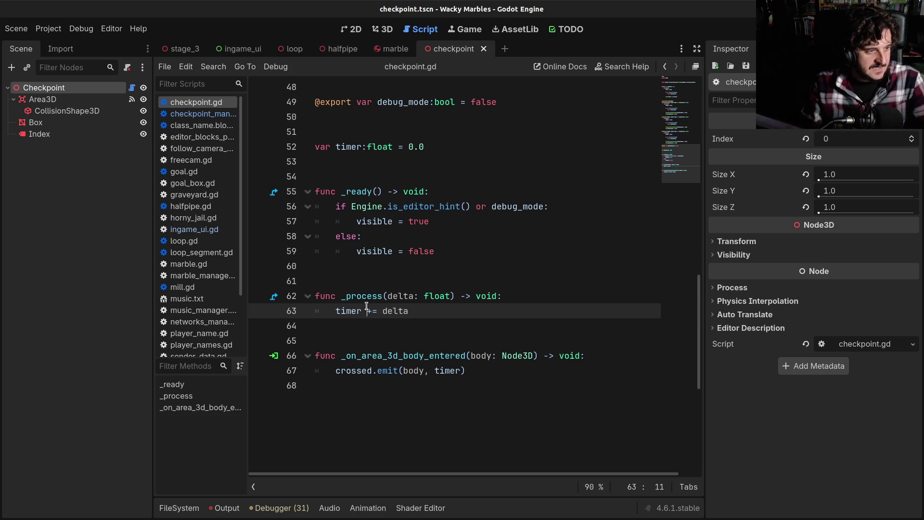
left_click(472, 312)
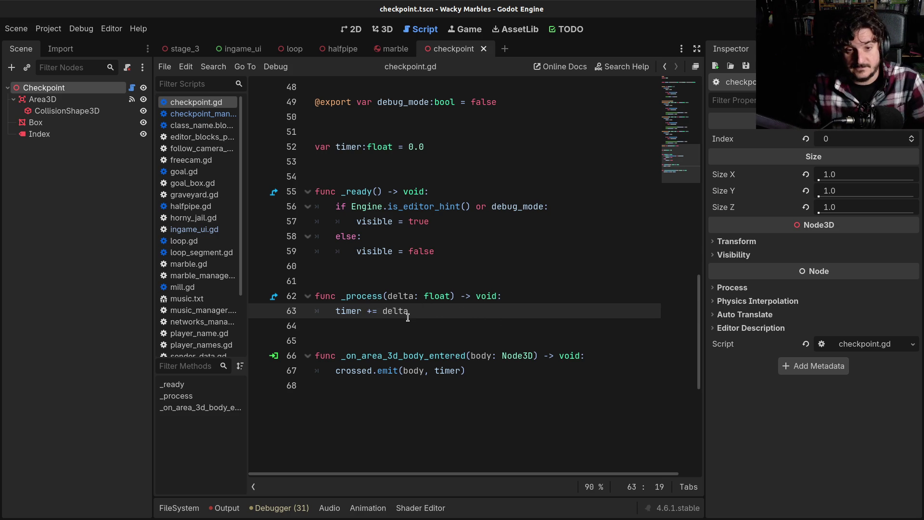
mouse_move(407, 317)
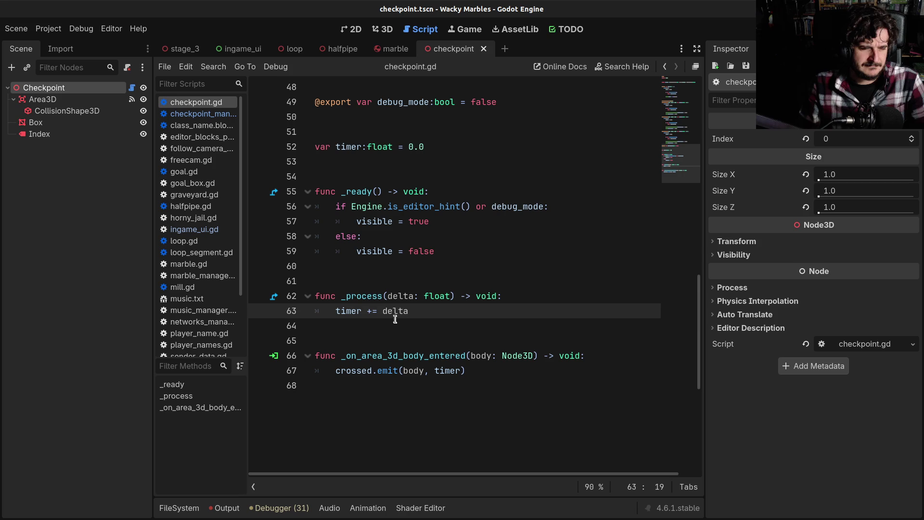
left_click(357, 264)
left_click(357, 251)
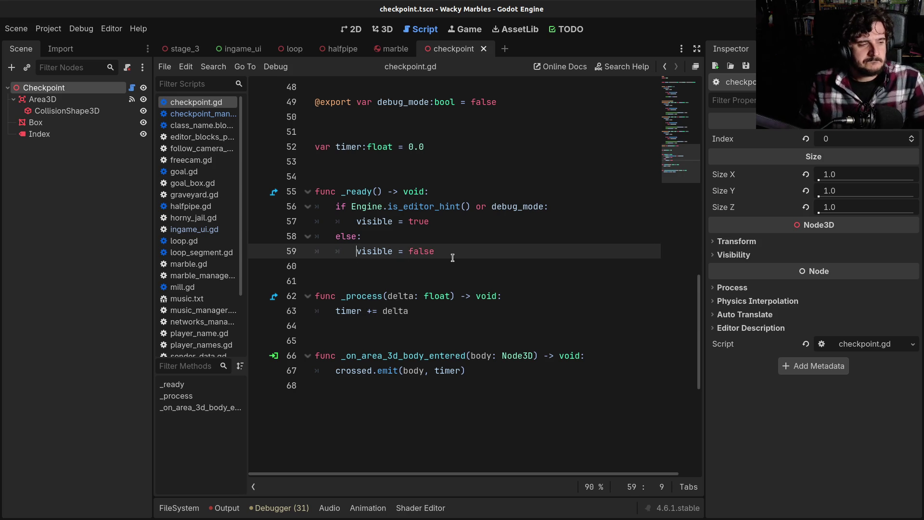
left_click(451, 283)
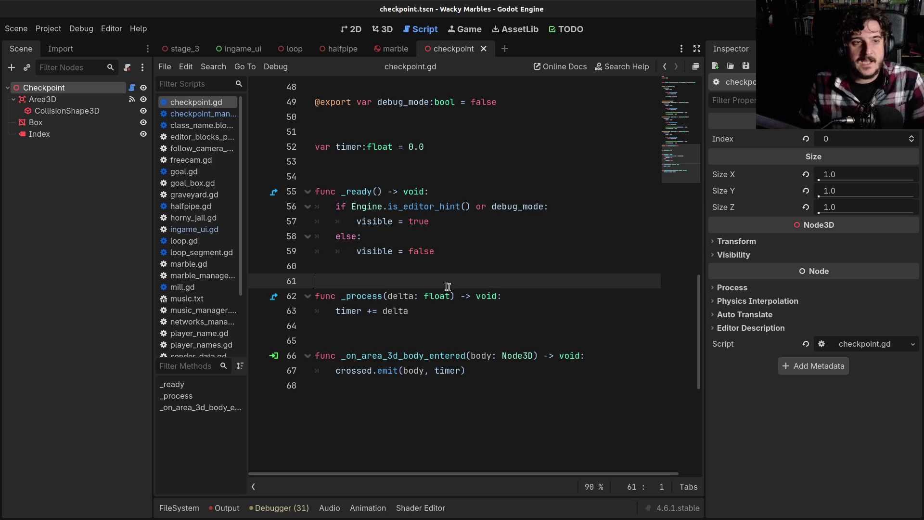
left_click(384, 31)
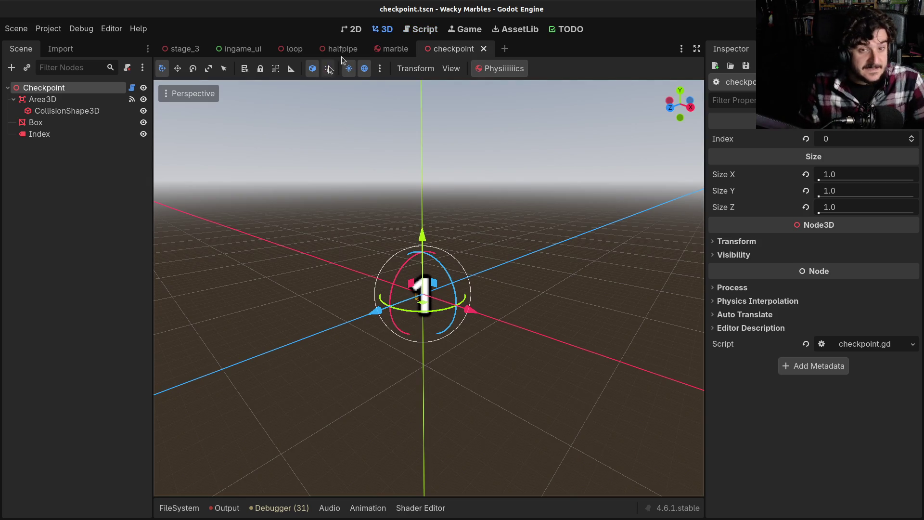
Open the stage_3 scene and the CheckpointManager node's checkpoint_manager.gd script
left_click(188, 49)
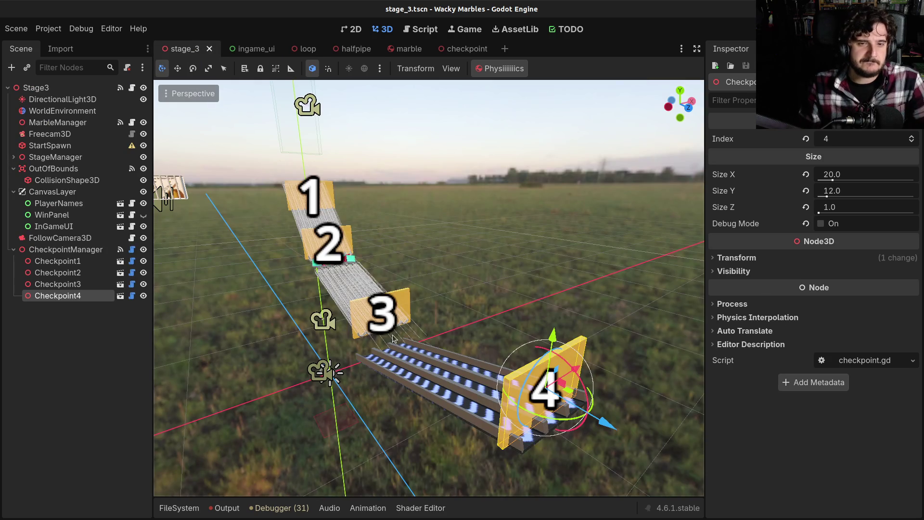
scroll(429, 289, "up", 2)
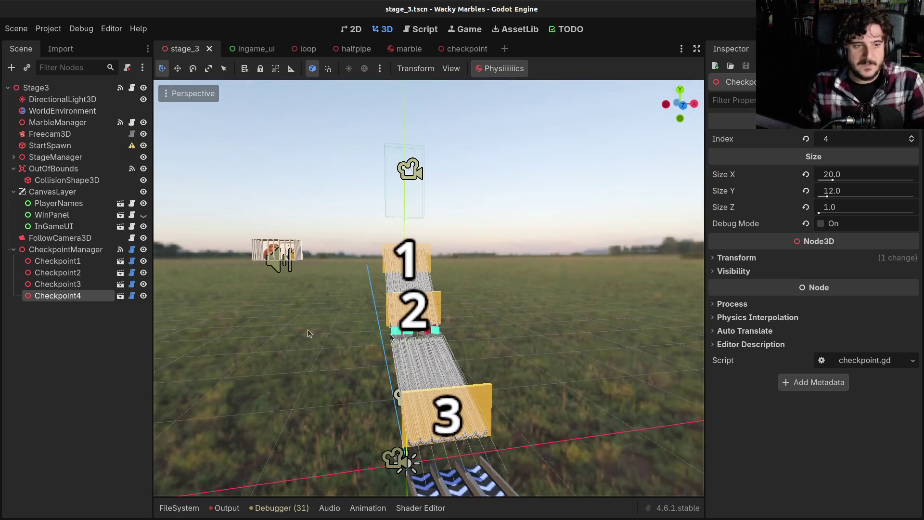
left_click(131, 249)
left_click(354, 291)
left_click(345, 279)
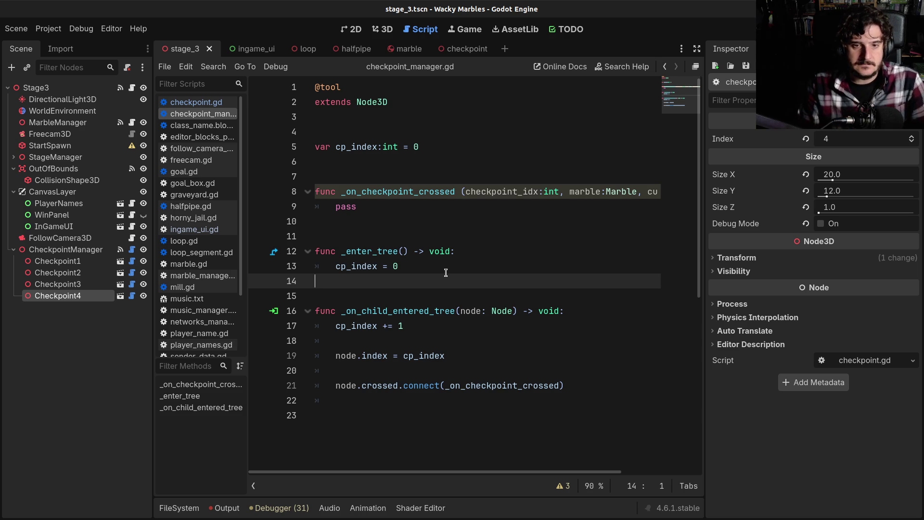
left_click_drag(384, 192, 596, 192)
left_click(596, 193)
left_click_drag(447, 193, 578, 193)
left_click(580, 193)
left_click_drag(448, 473, 528, 475)
left_click_drag(480, 192, 611, 191)
left_click(611, 192)
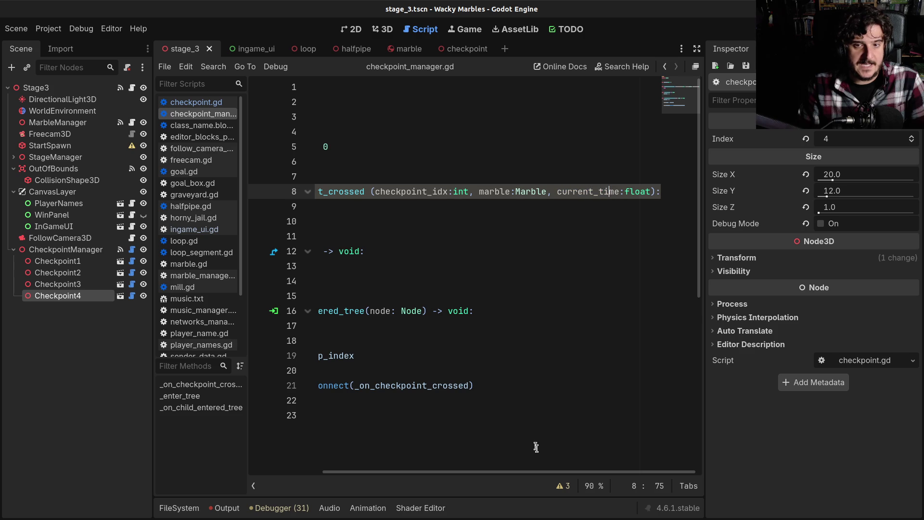
left_click_drag(547, 473, 333, 470)
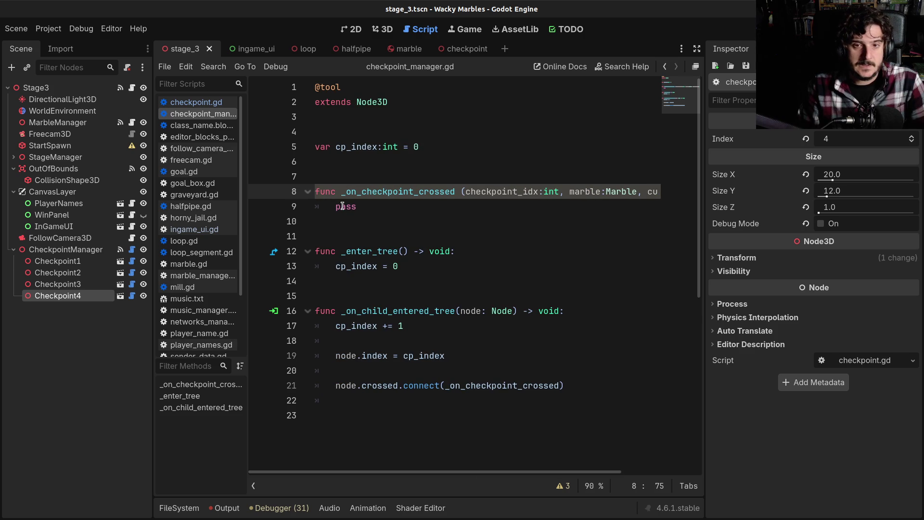
double_click(500, 192)
left_click(543, 191)
double_click(543, 192)
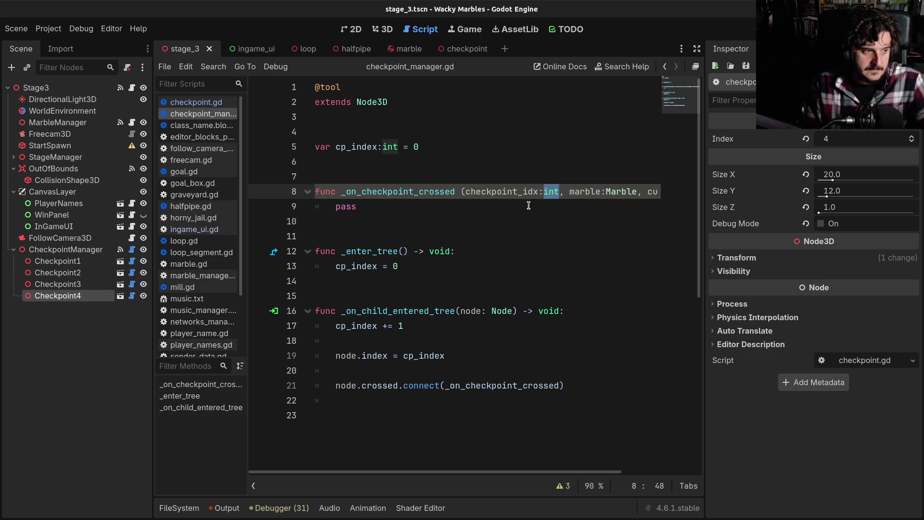
left_click(518, 211)
left_click(484, 234)
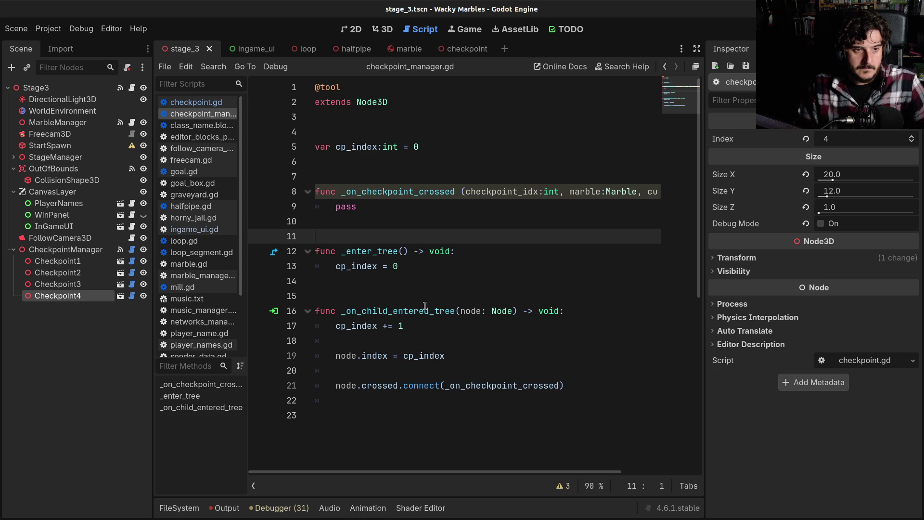
left_click(373, 292)
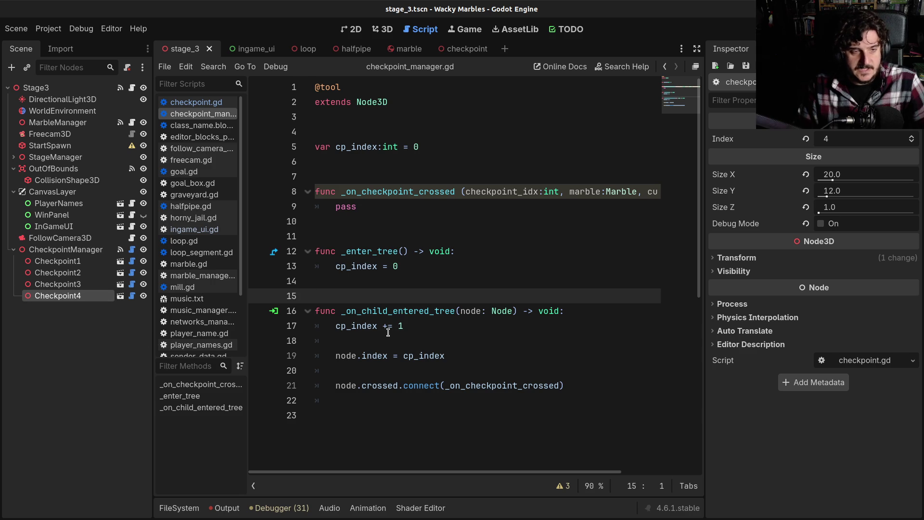
mouse_move(374, 326)
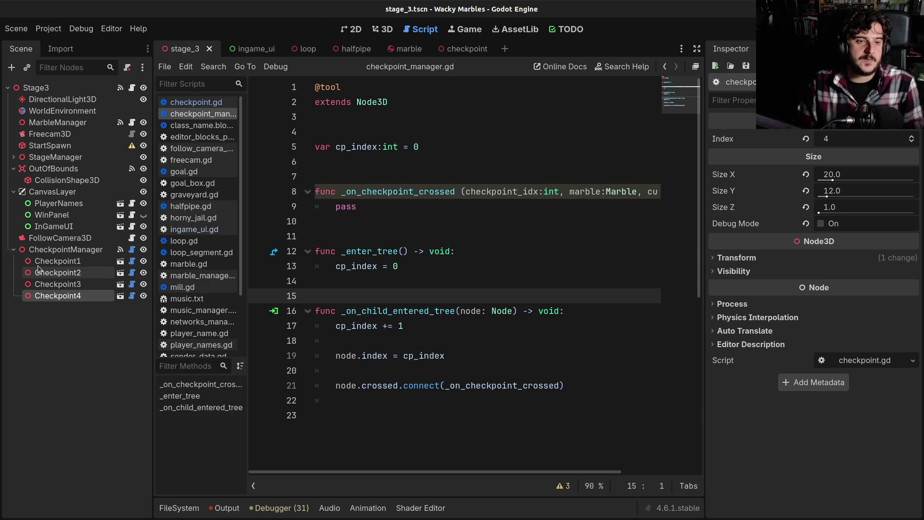
Open checkpoint.gd, the script of the Checkpoint1 node, and scroll to its variables
left_click(79, 263)
left_click(132, 261)
left_click(433, 237)
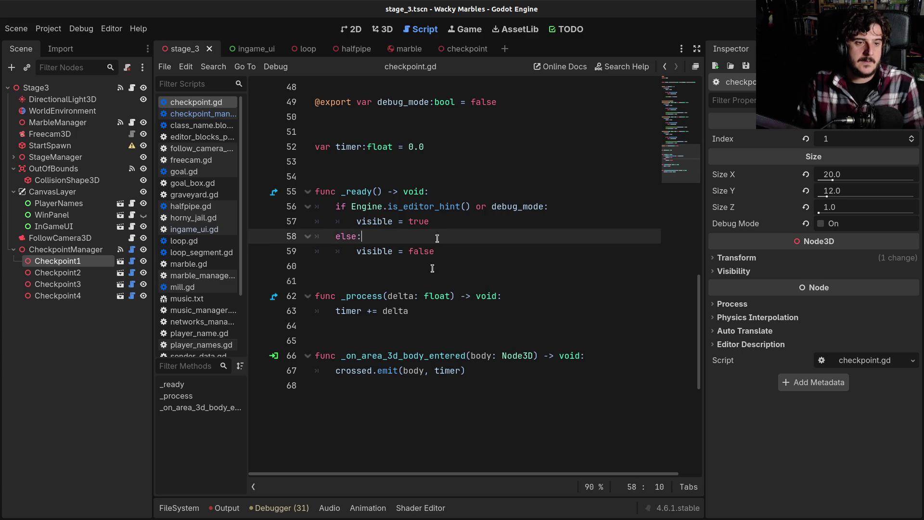
scroll(428, 289, "up", 5)
scroll(428, 289, "up", 10)
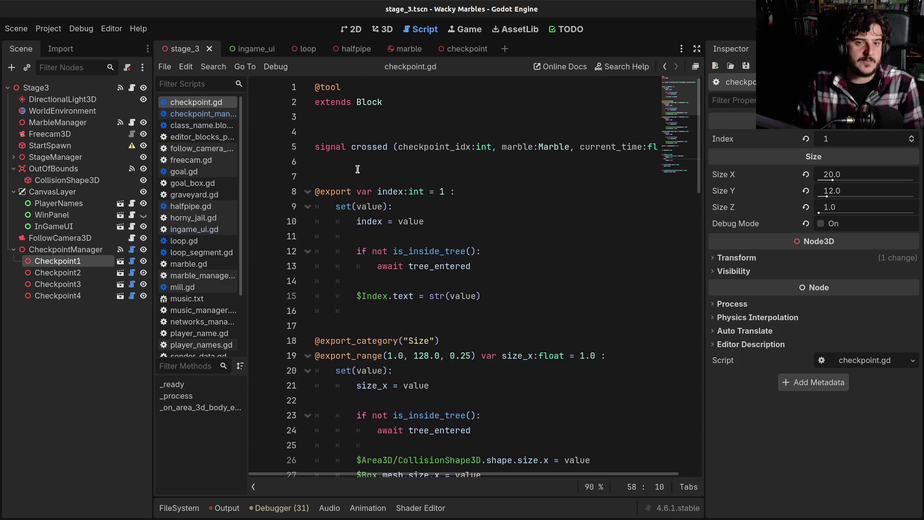
scroll(356, 241, "down", 7)
scroll(356, 242, "down", 7)
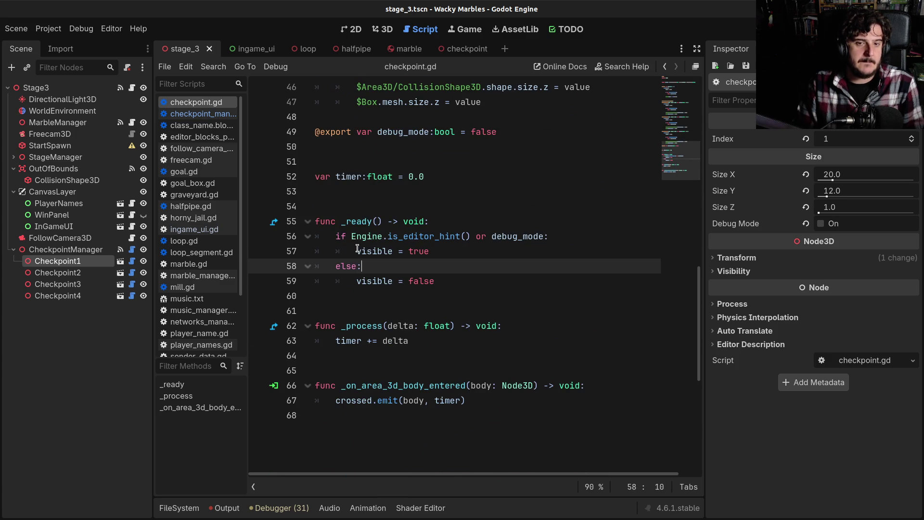
Below the timer variable, declare var marbles:Array[Dictionary] = []
left_click(472, 186)
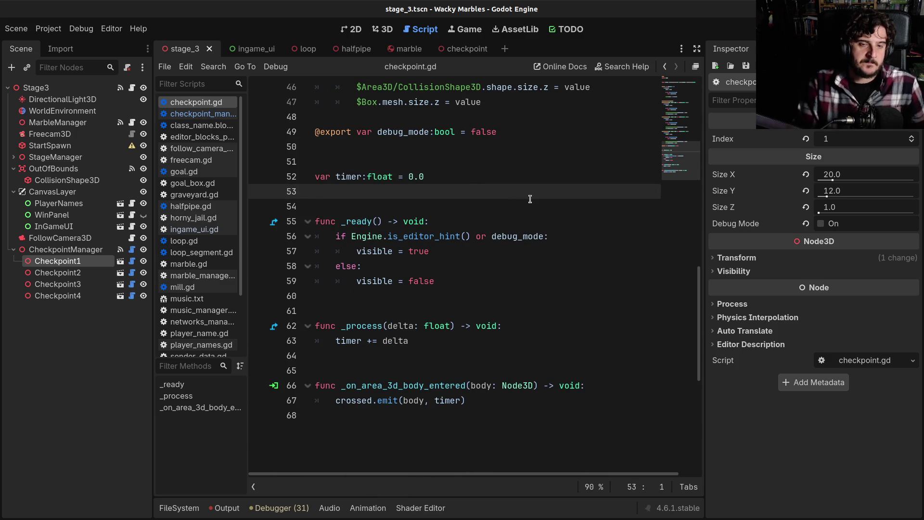
key("Return")
key("Return")
type("var")
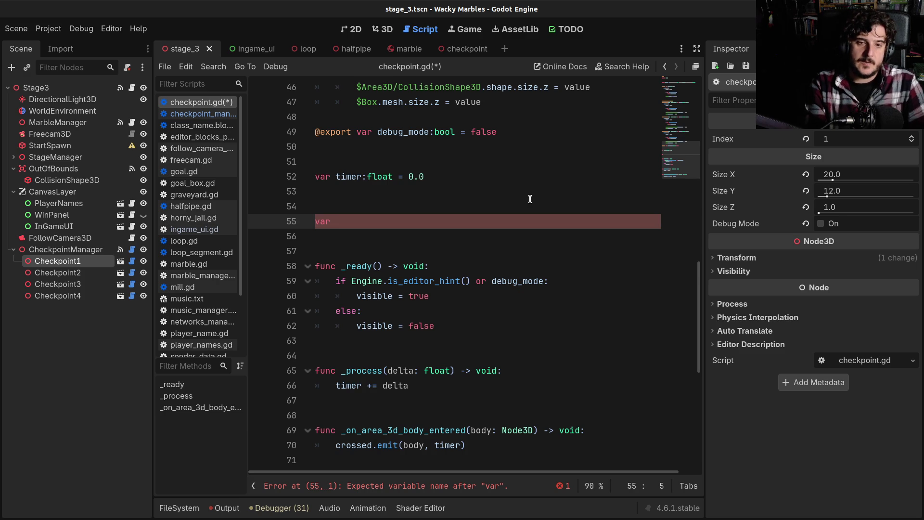
type("marbles:")
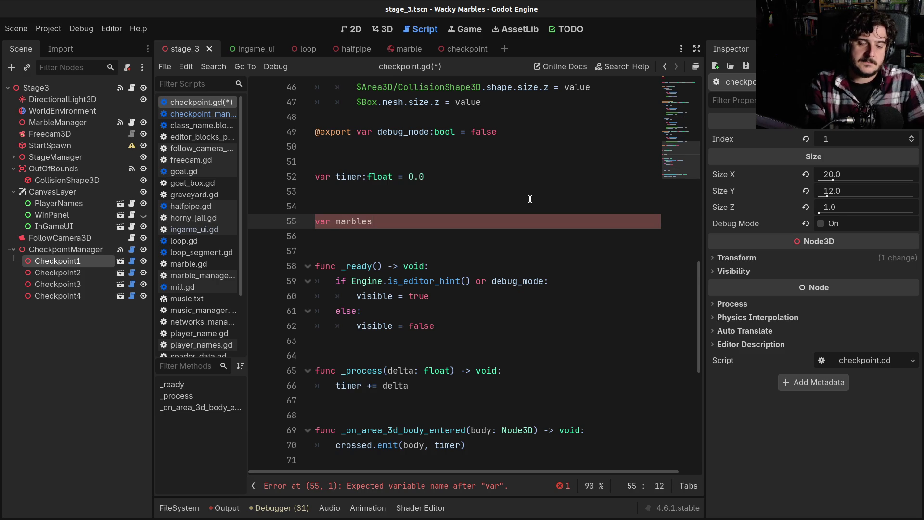
type("Array[Diction")
key("Return")
type("] = ")
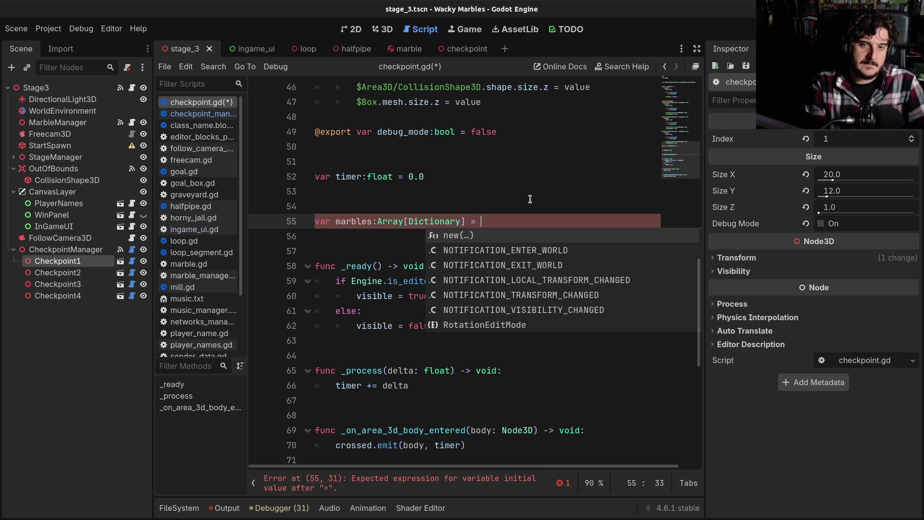
type("[]")
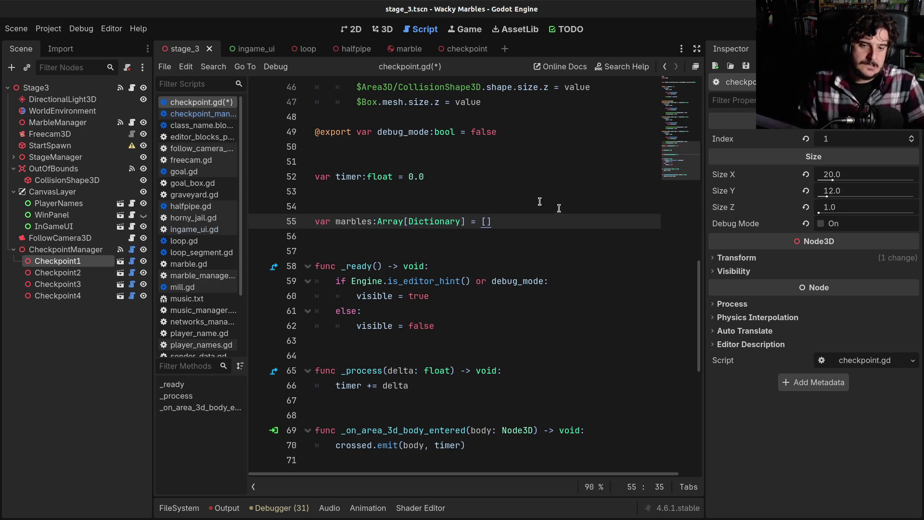
Add index as the first argument of crossed.emit on line 70 and save the script
scroll(544, 212, "down", 2)
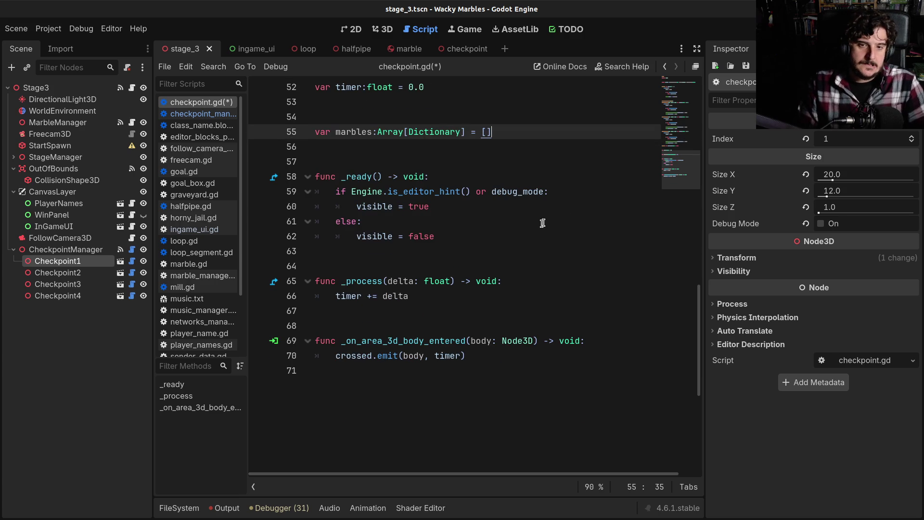
left_click(517, 358)
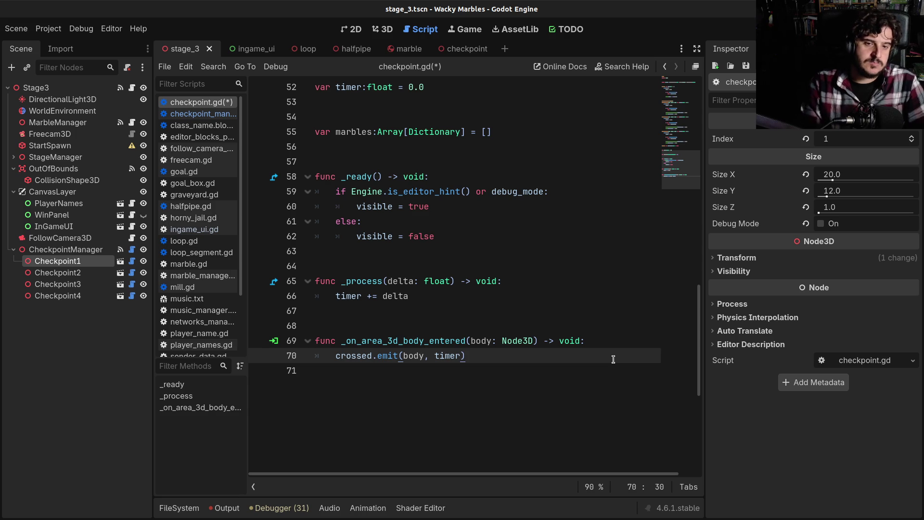
scroll(476, 369, "up", 12)
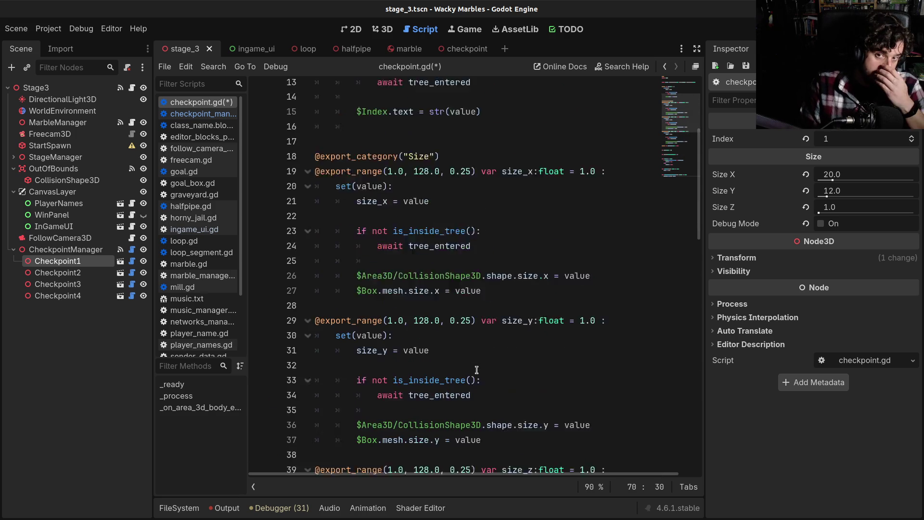
scroll(476, 370, "up", 5)
double_click(430, 147)
scroll(442, 393, "down", 16)
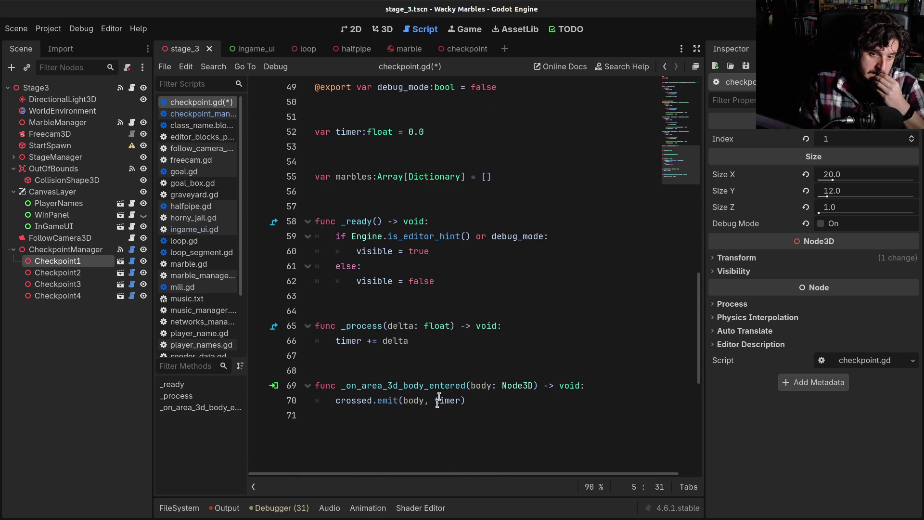
left_click(406, 401)
scroll(413, 398, "up", 9)
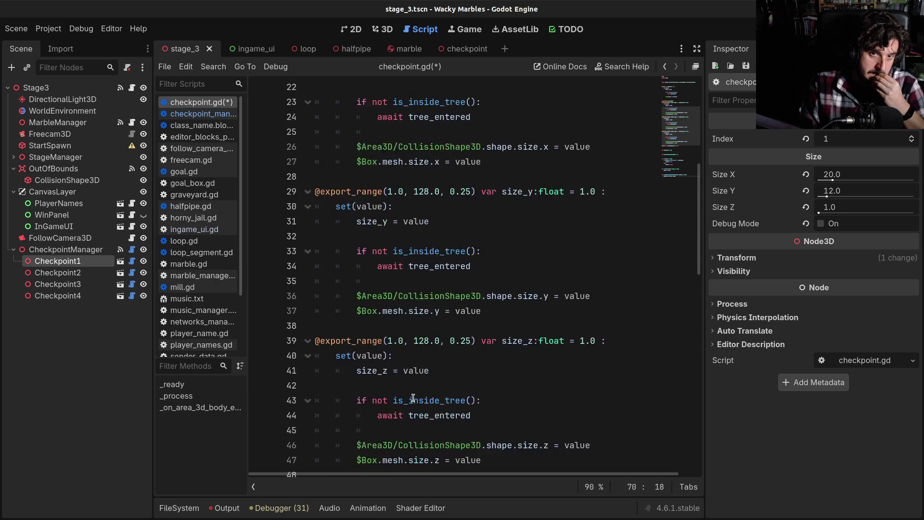
scroll(413, 398, "up", 5)
scroll(413, 397, "down", 16)
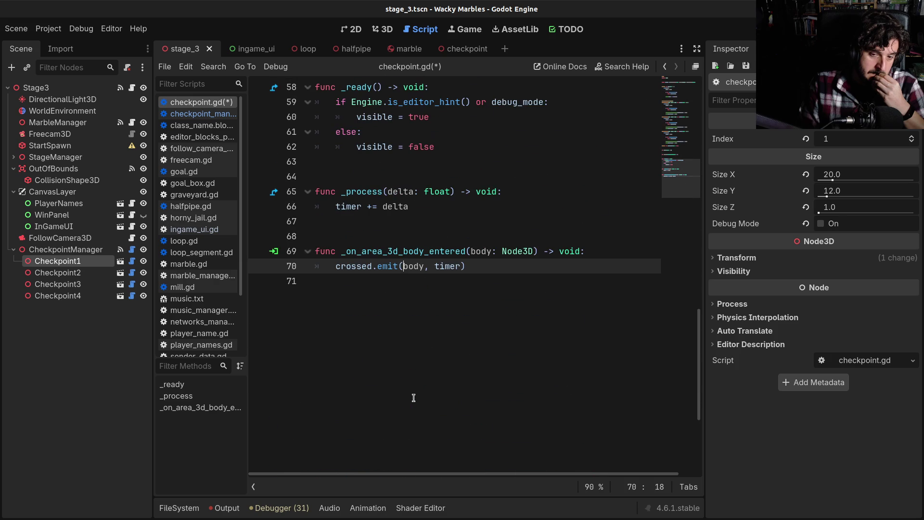
type("index,")
key("ctrl+s")
Check the marbles variable name and place the caret at the end of the handler
left_click(407, 267)
left_click(495, 266)
left_click(528, 263)
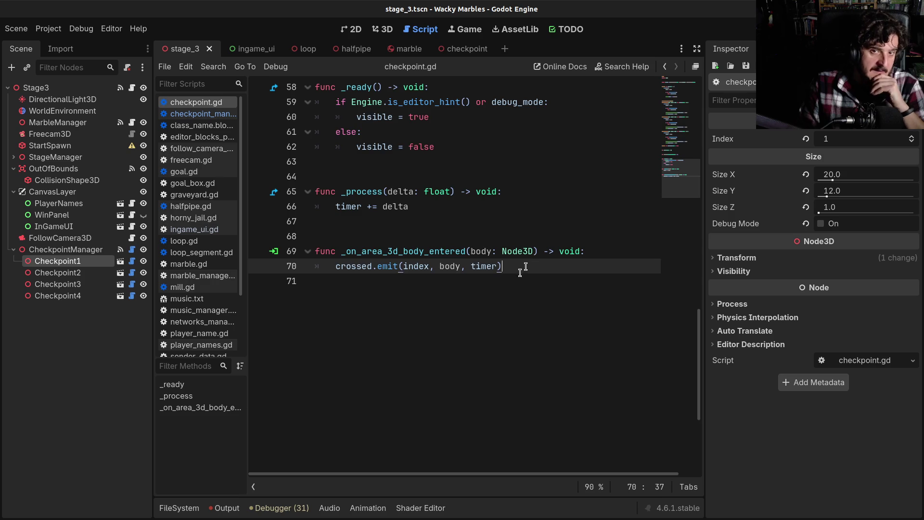
scroll(506, 283, "up", 9)
scroll(506, 283, "up", 10)
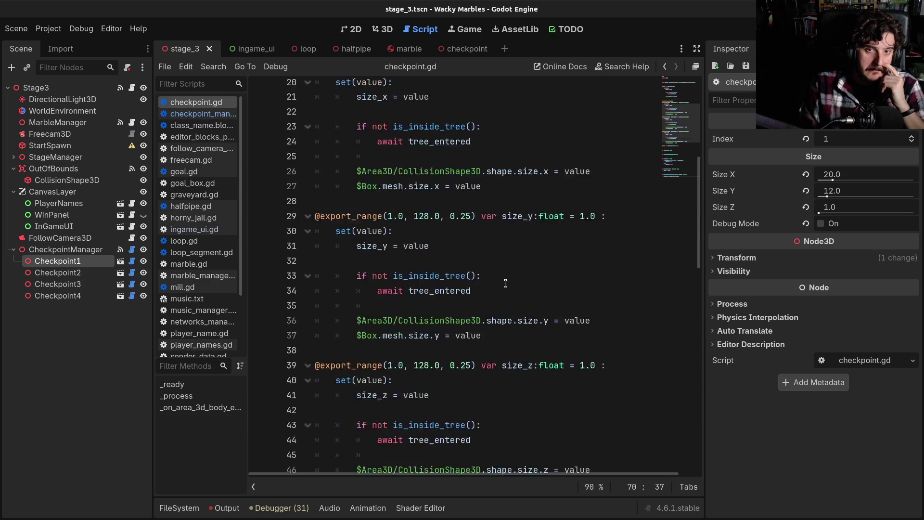
scroll(400, 342, "down", 12)
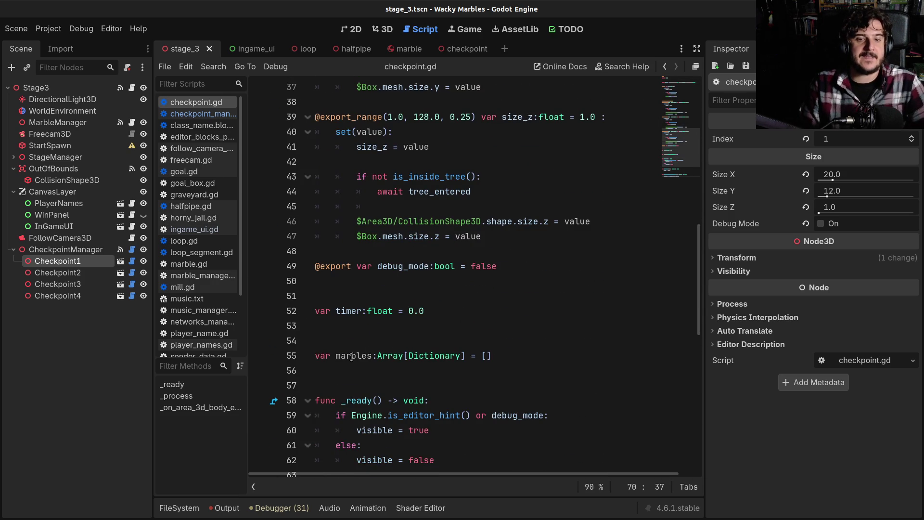
double_click(353, 356)
scroll(438, 332, "down", 7)
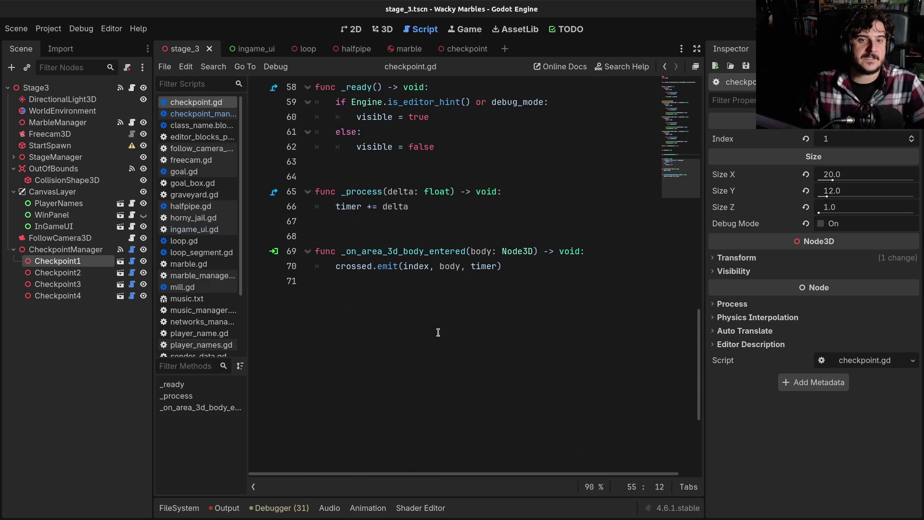
left_click(413, 309)
scroll(530, 305, "down", 1)
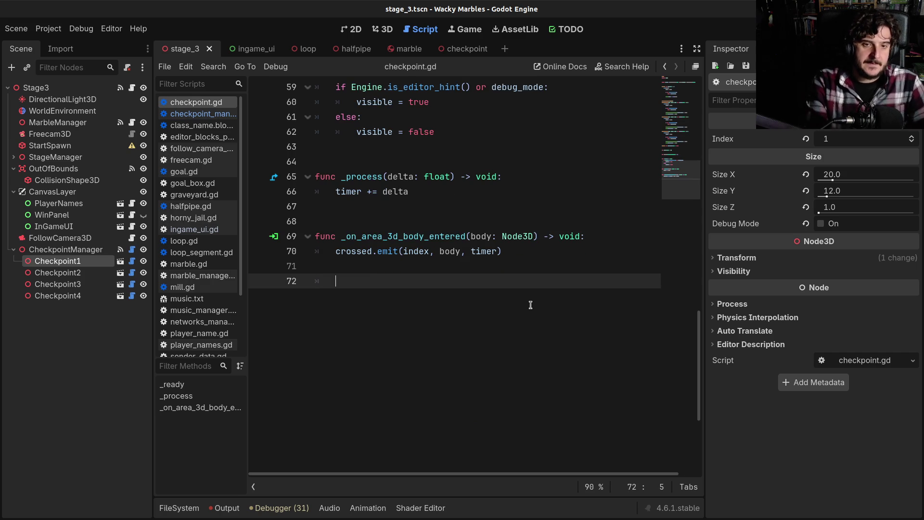
Write marbles.push_back with a dictionary holding "marble": body and "time": timer
type("marbles = [")
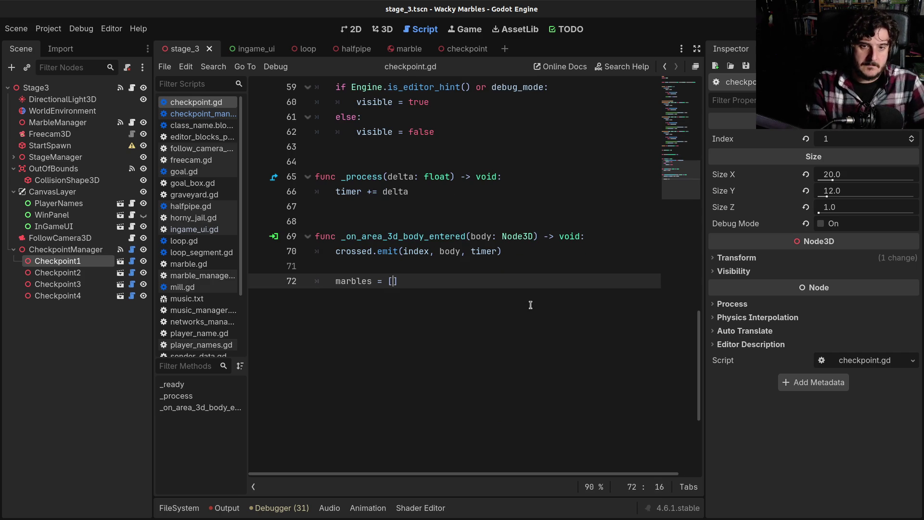
type("push")
key("Return")
type("{")
key("Return")
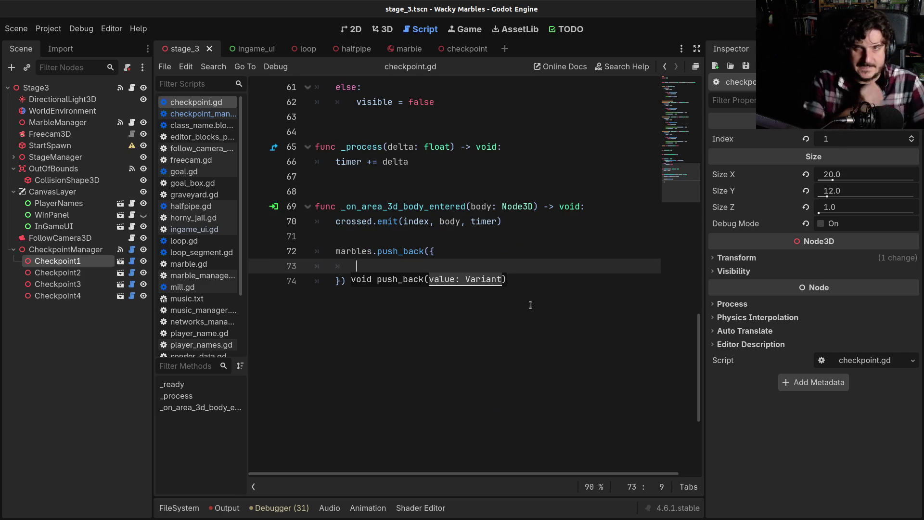
type("\"marble\": ")
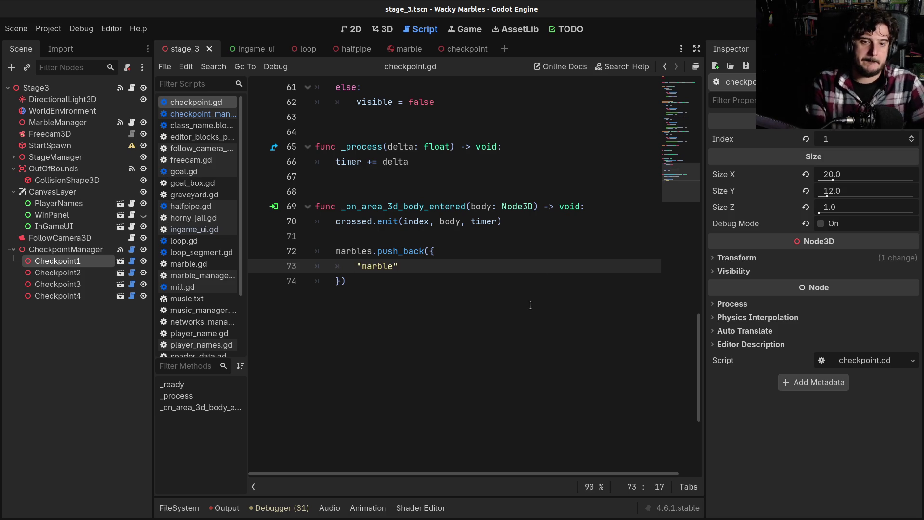
type("body,body")
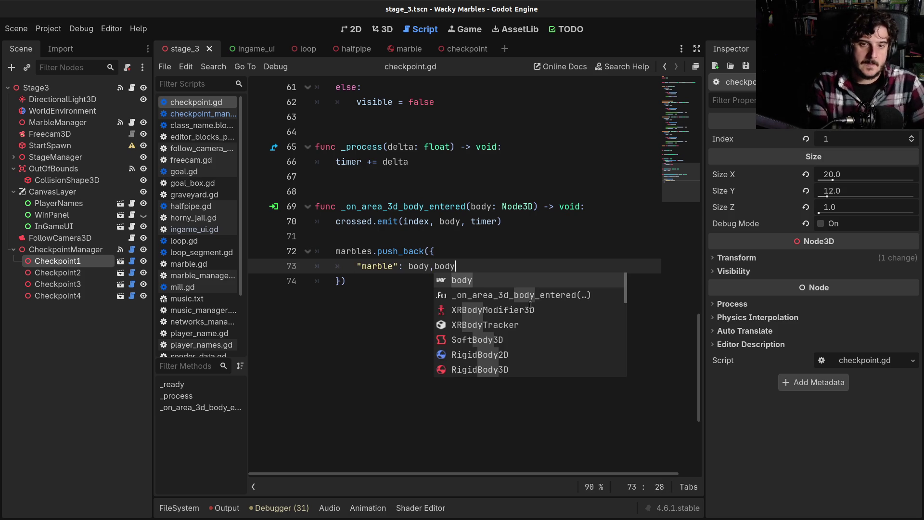
key("Escape")
key("BackSpace")
key("BackSpace")
key("BackSpace")
key("Return")
type("\"")
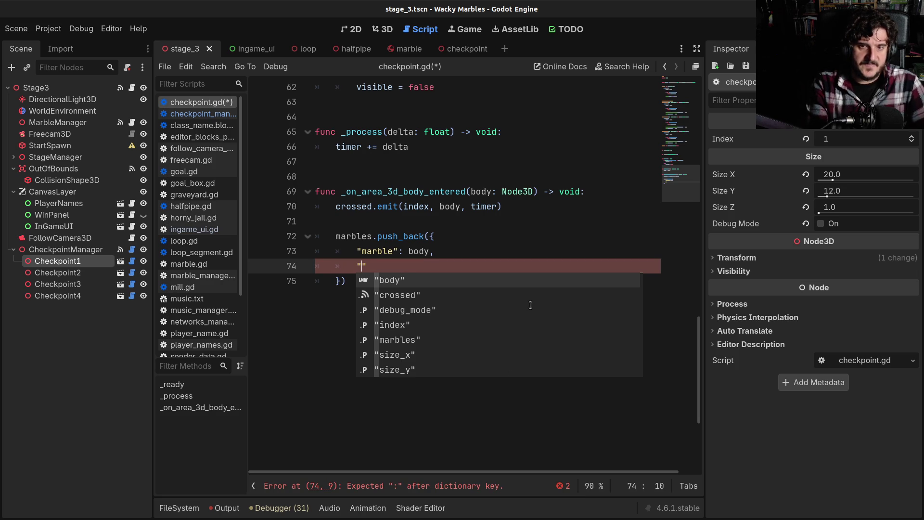
type("time\":")
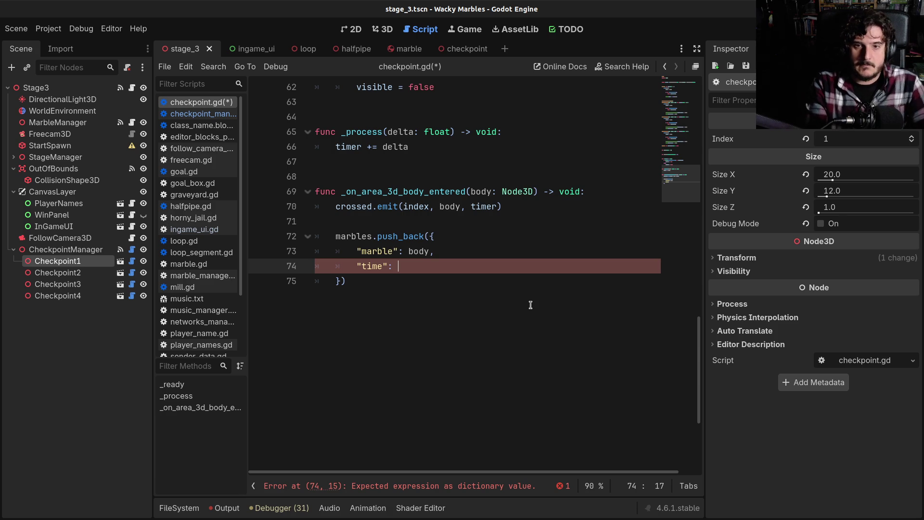
type(" timer")
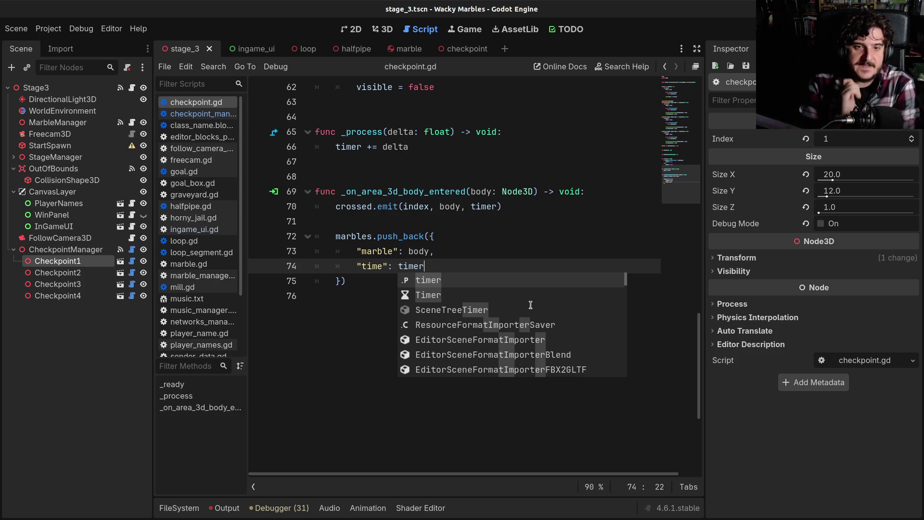
left_click(582, 194)
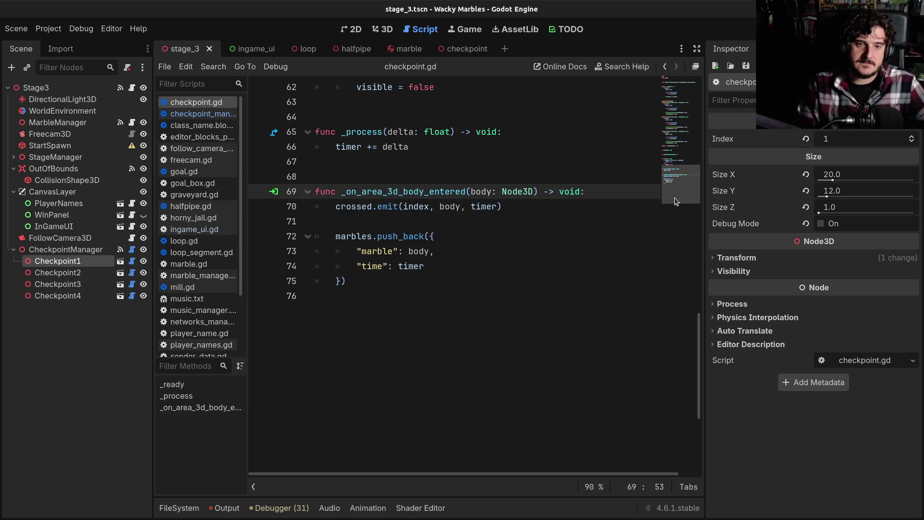
Add 'var t = timer' atop the handler, use t in emit and "time", then save
key("Return")
type("var t = timer")
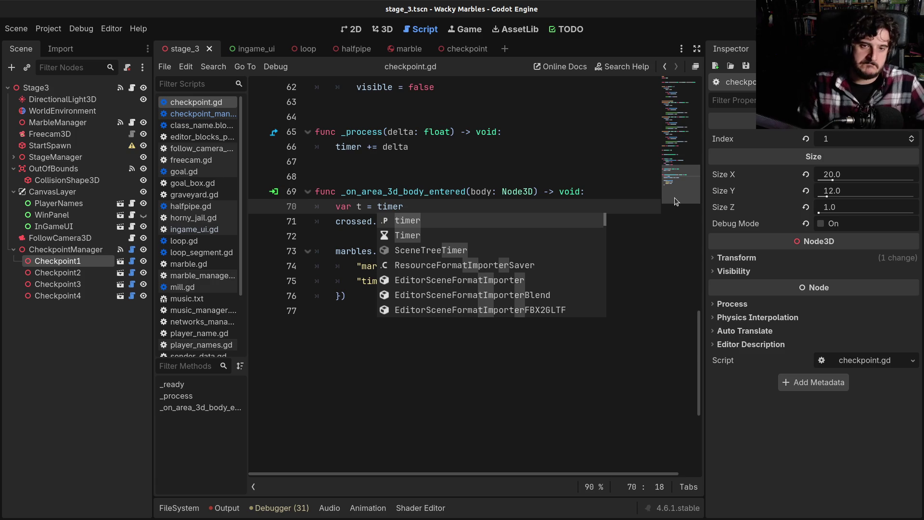
key("Return")
key("Return")
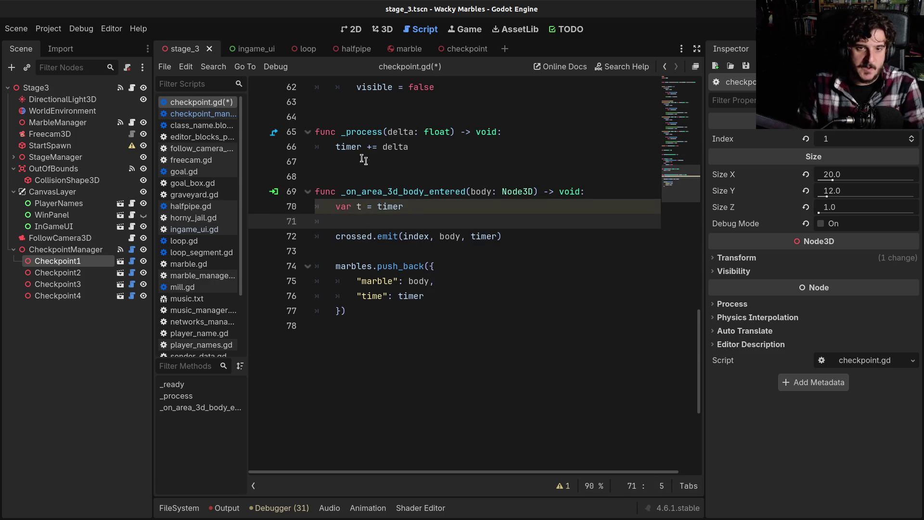
left_click(343, 146)
double_click(359, 207)
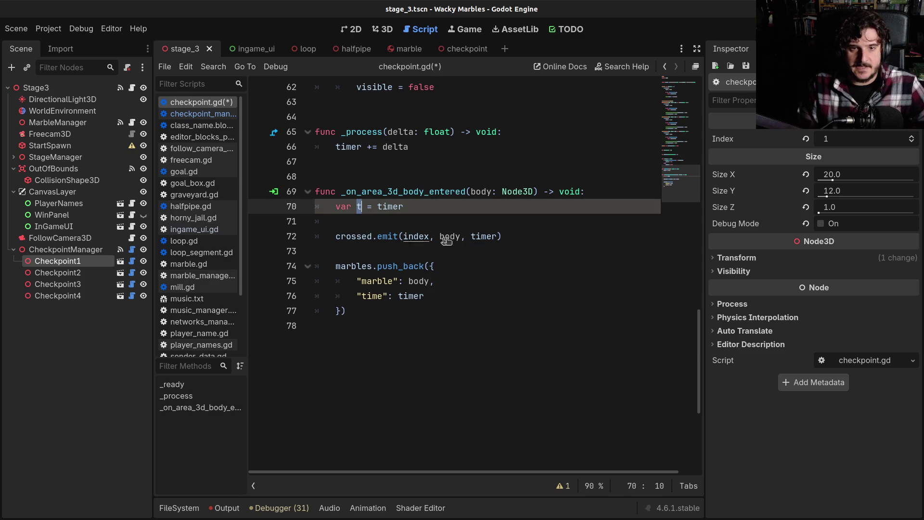
double_click(486, 236)
type("t")
double_click(410, 296)
type("t")
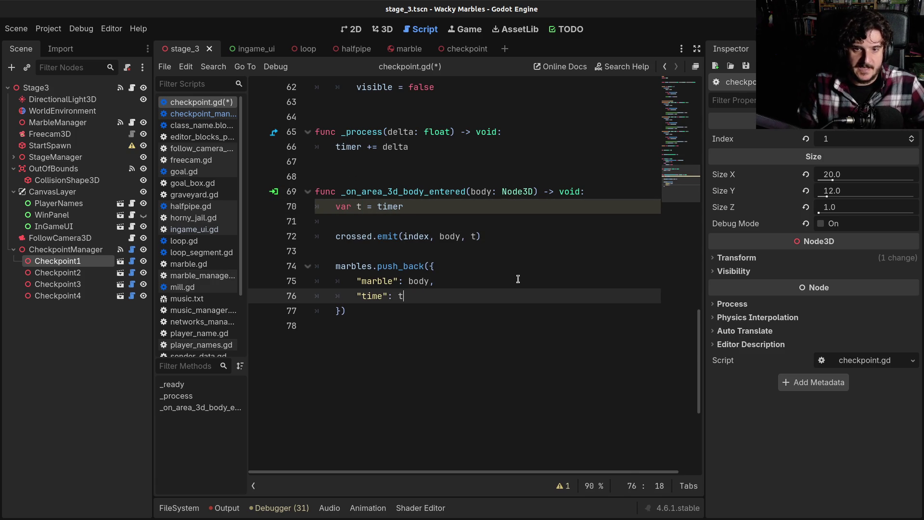
key("ctrl+s")
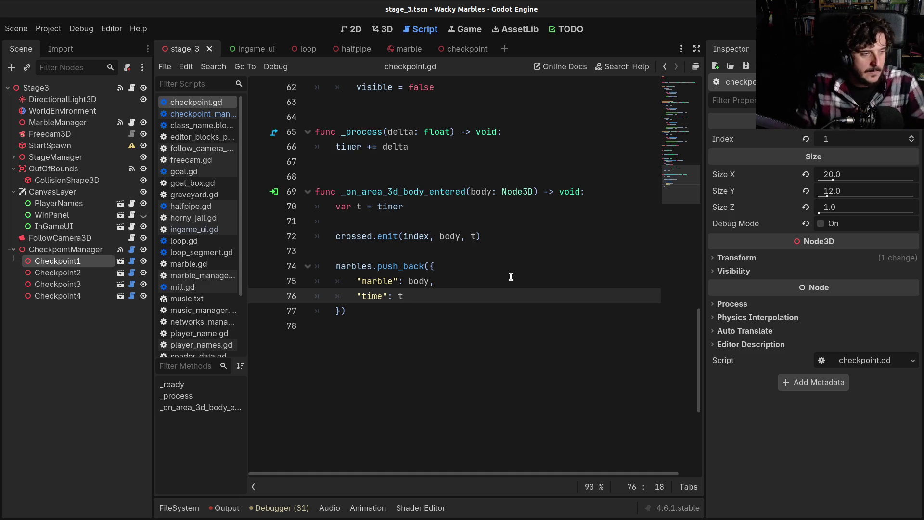
Review checkpoint.gd's crossing code, then open checkpoint_manager.gd from the CheckpointManager node
left_click(399, 281)
left_click(352, 267)
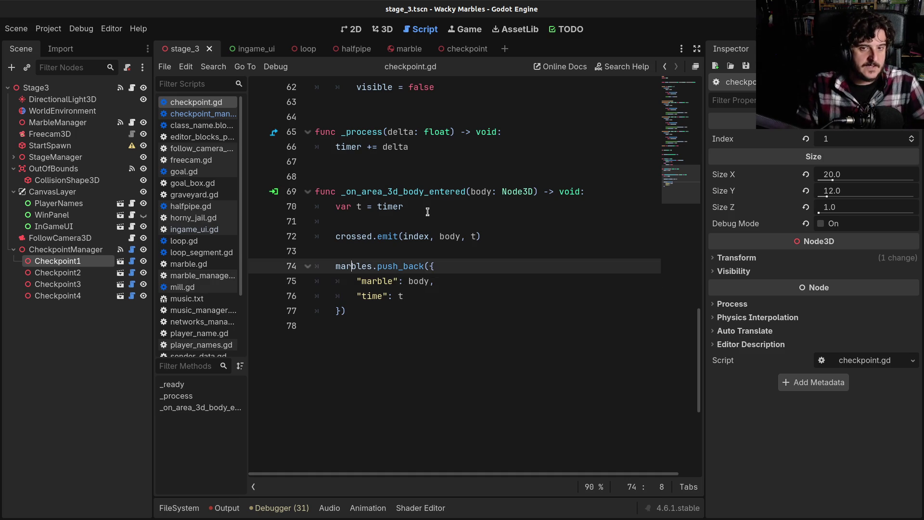
scroll(427, 289, "up", 2)
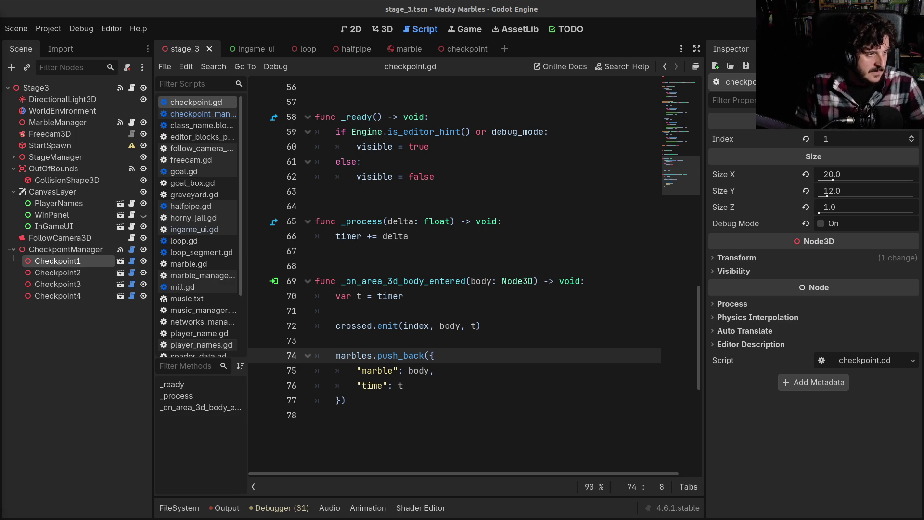
left_click(410, 299)
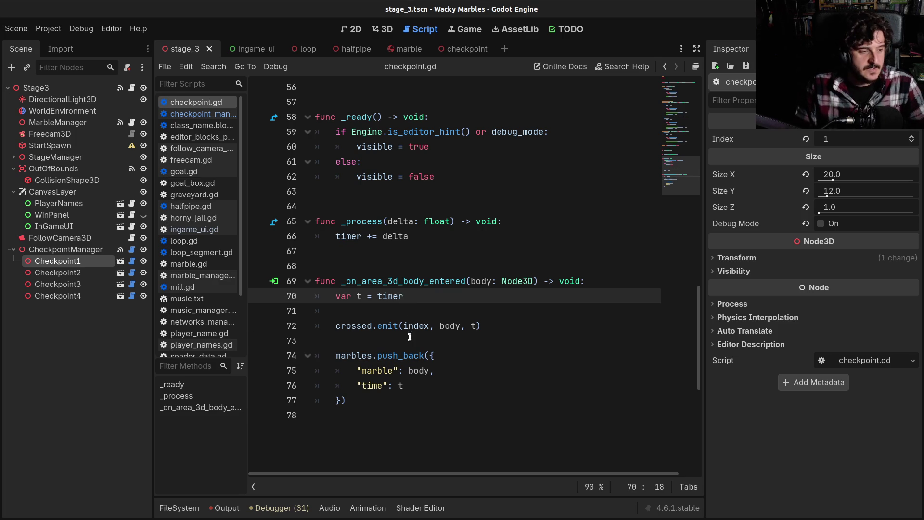
scroll(409, 337, "up", 2)
scroll(410, 337, "down", 4)
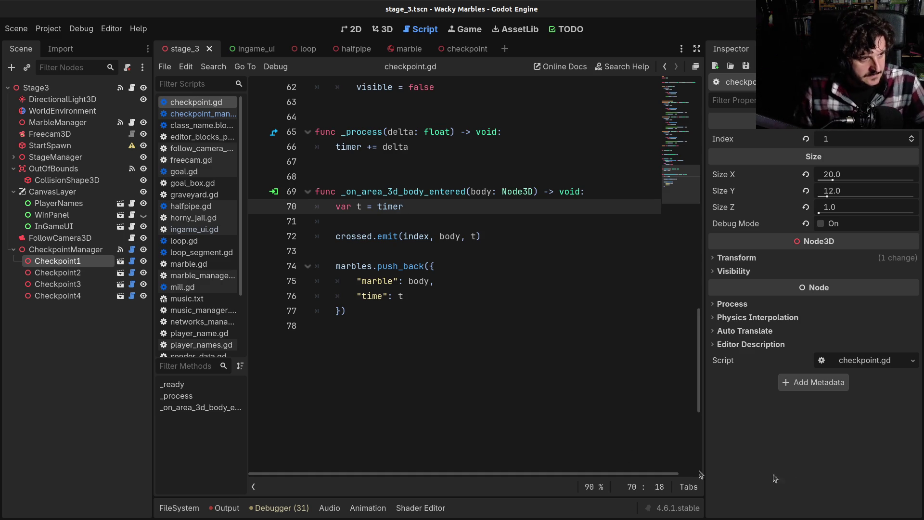
left_click(593, 363)
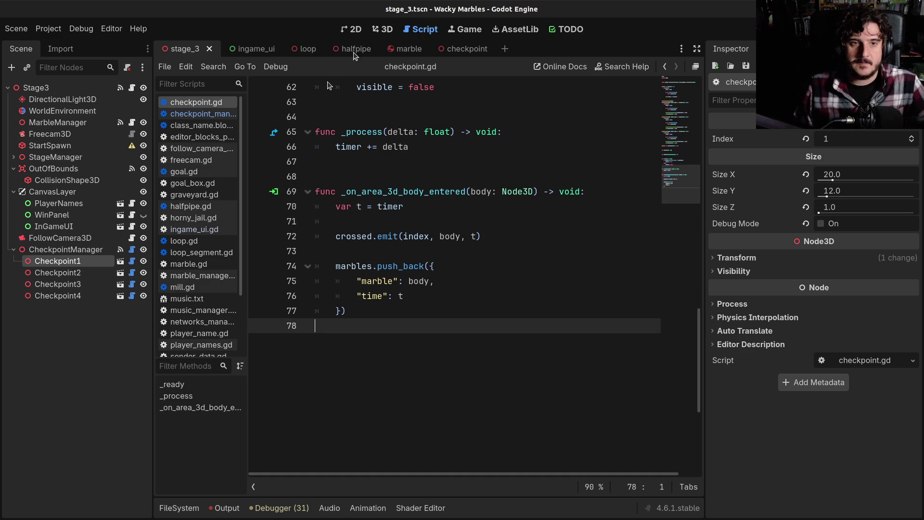
left_click(132, 249)
left_click(460, 280)
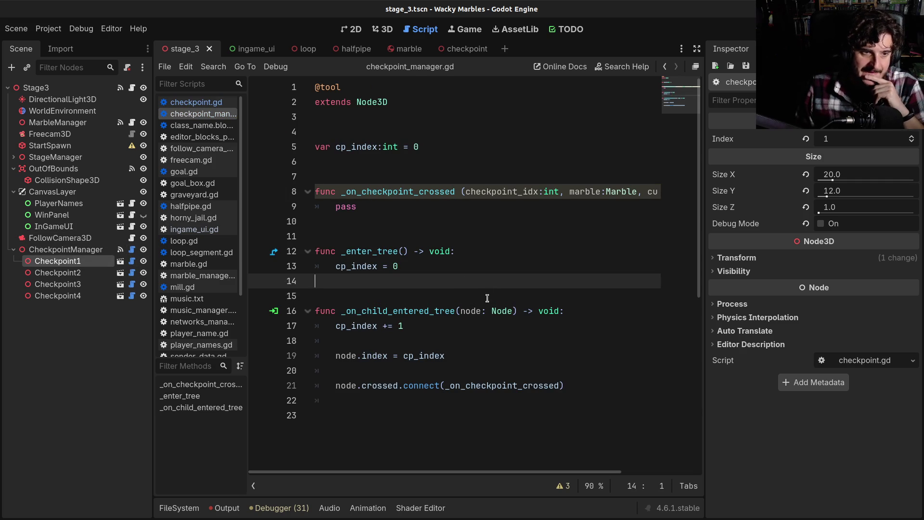
Inspect _on_checkpoint_crossed and its pass placeholder, then switch to the ingame_ui scene
left_click(410, 236)
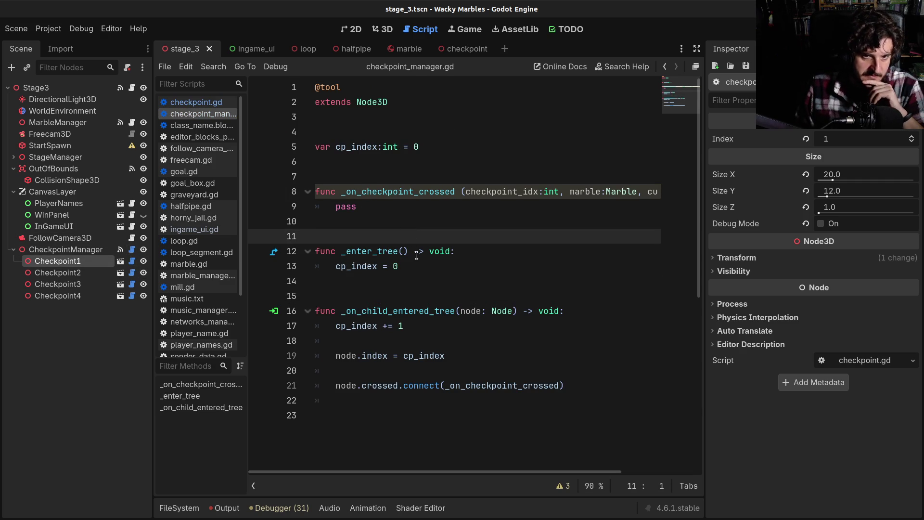
left_click(359, 188)
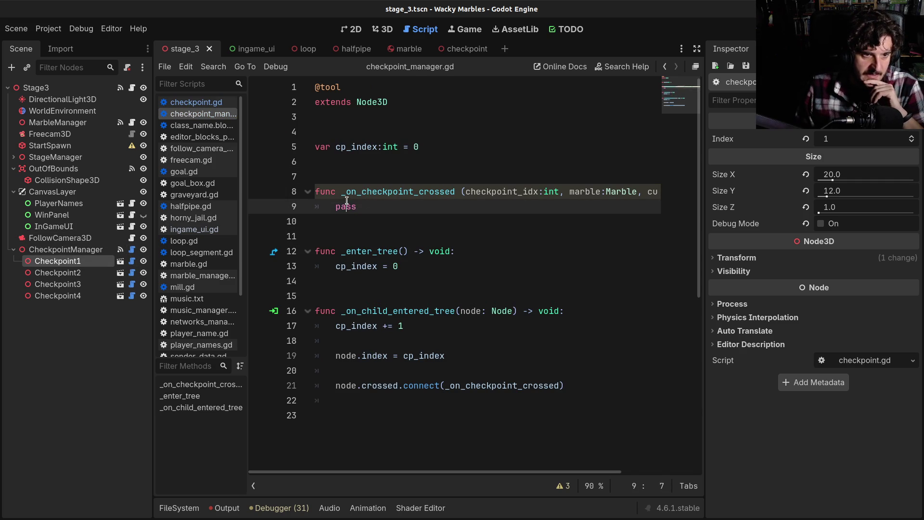
left_click(363, 189)
double_click(362, 190)
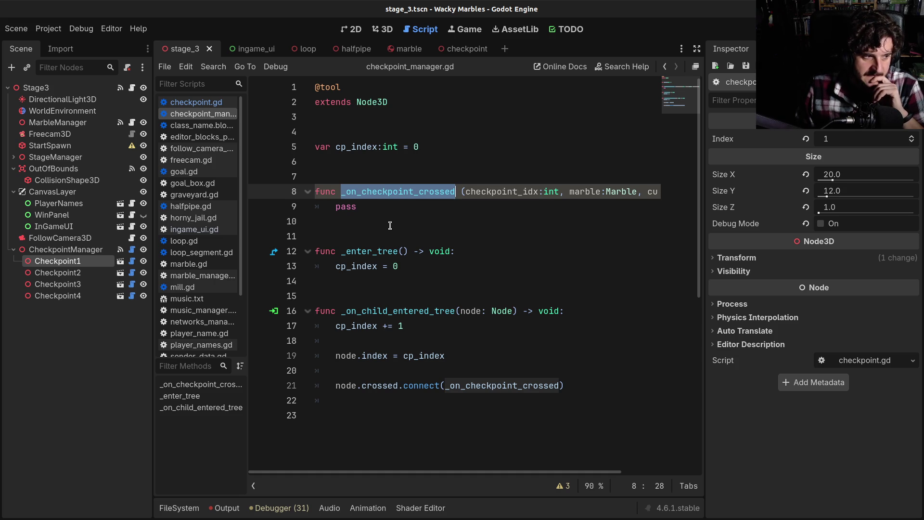
double_click(343, 207)
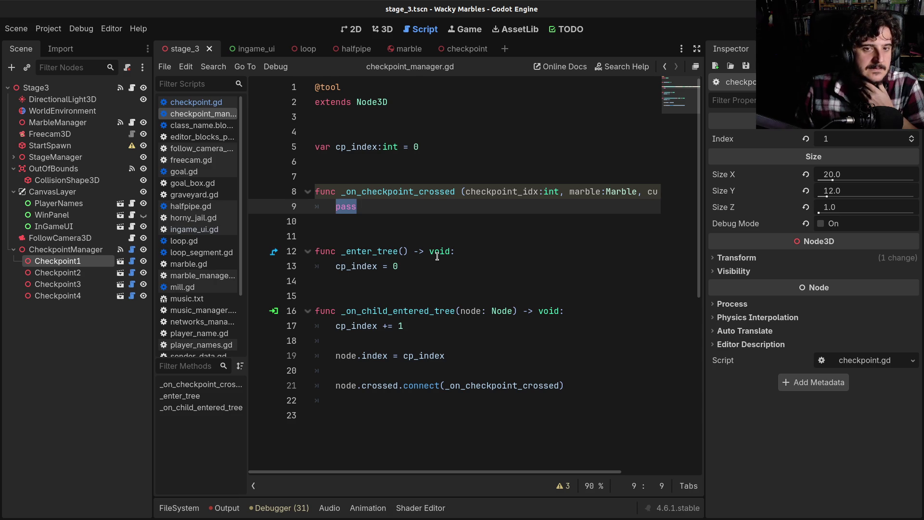
left_click(437, 256)
left_click(245, 49)
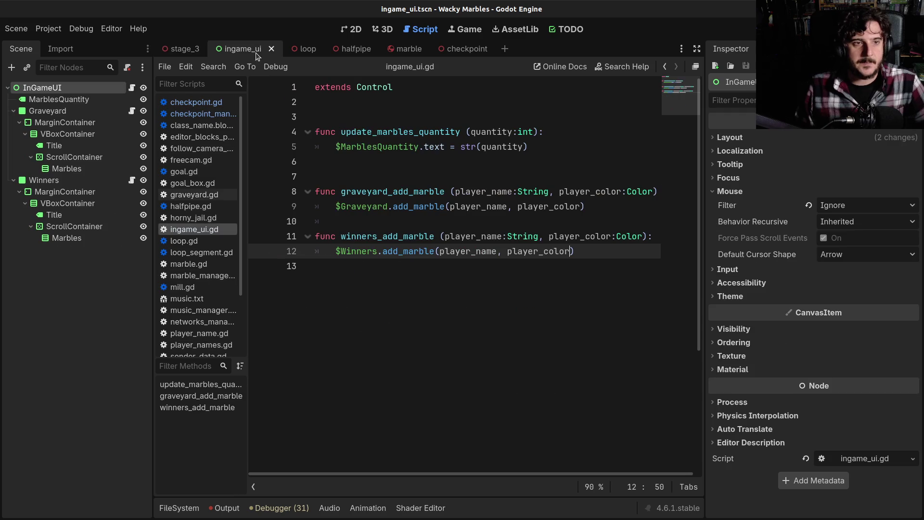
View the ingame_ui scene in 2D and undo an accidental InGameUI resize
left_click(351, 32)
scroll(313, 212, "up", 5)
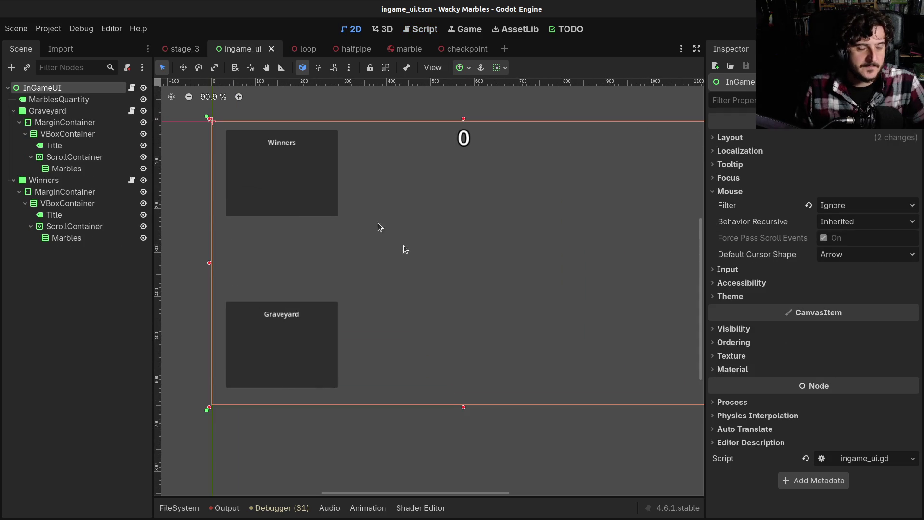
scroll(413, 270, "down", 2)
mouse_move(642, 374)
left_mouse_down()
mouse_move(550, 262)
mouse_move(594, 315)
mouse_move(529, 269)
mouse_move(474, 258)
mouse_move(537, 364)
mouse_move(600, 312)
mouse_move(623, 342)
mouse_move(605, 342)
left_mouse_up()
key("ctrl+z")
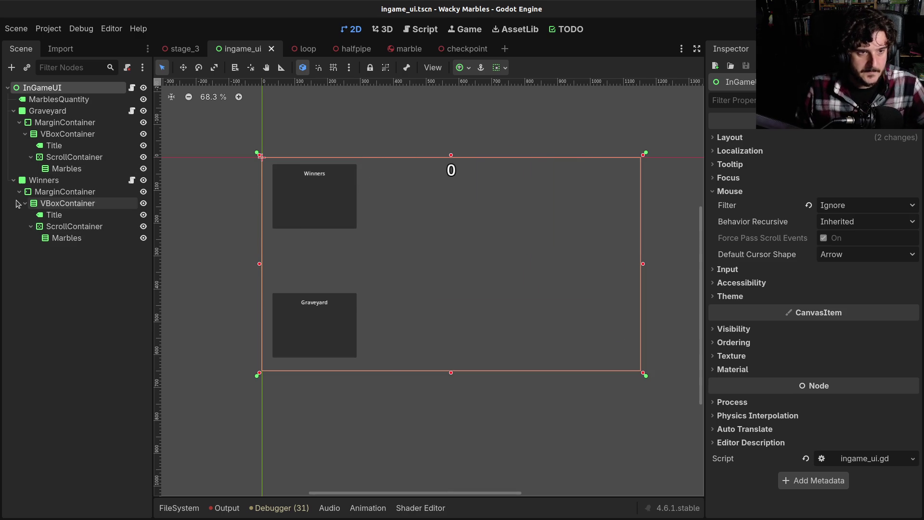
Duplicate the Winners panel, then delete the Winners2 duplicate and its children
left_click(30, 182)
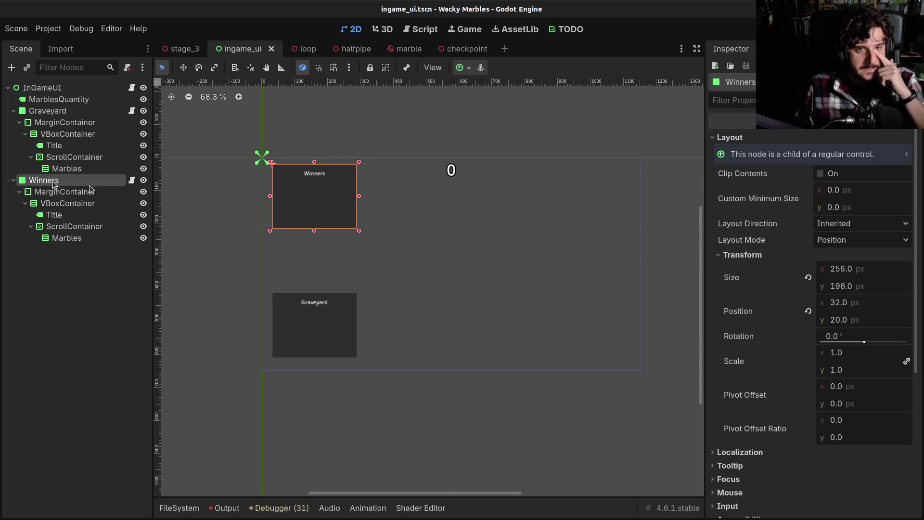
key("ctrl+f")
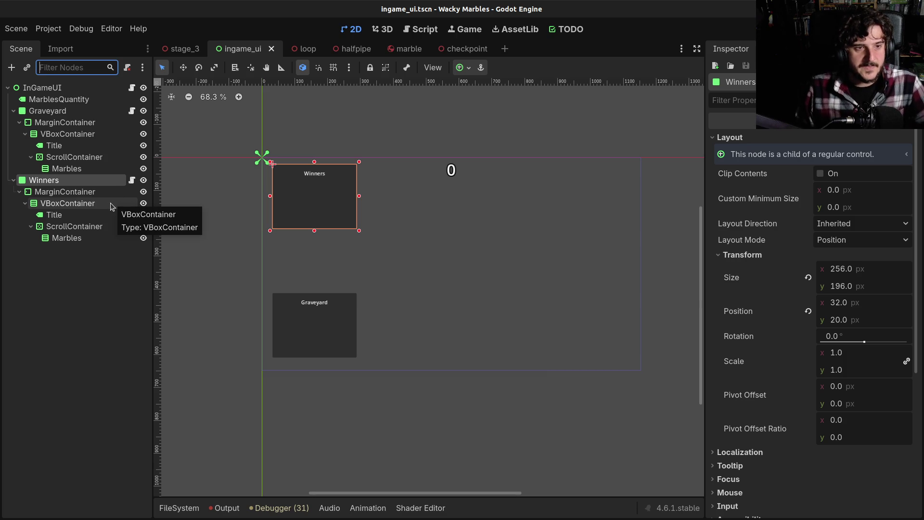
left_click(29, 185)
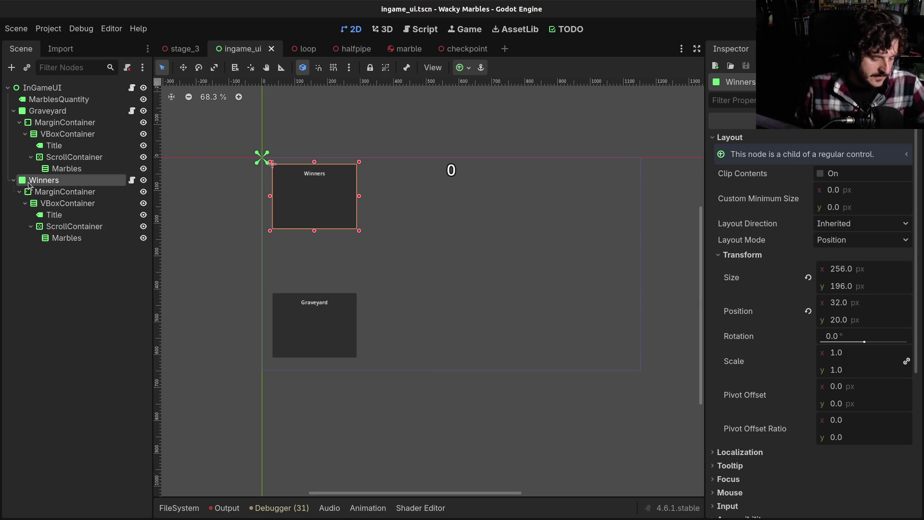
key("ctrl+d")
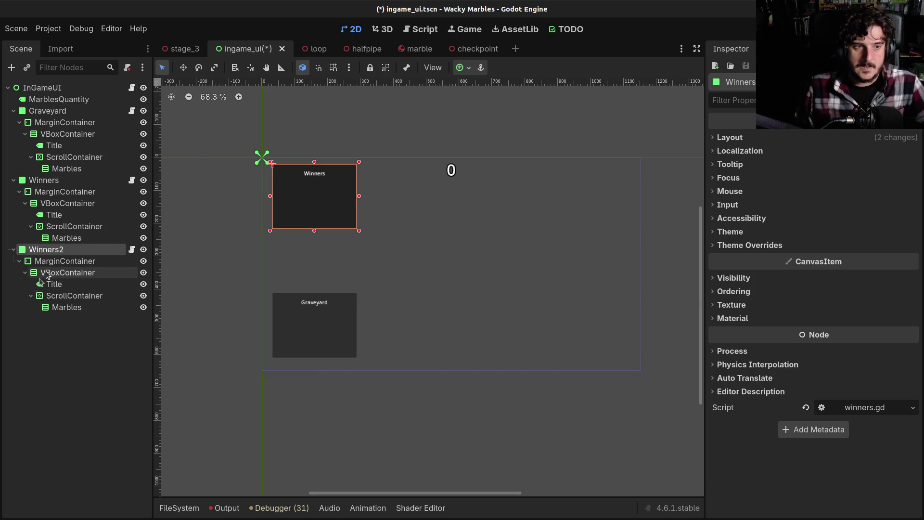
left_click(77, 251)
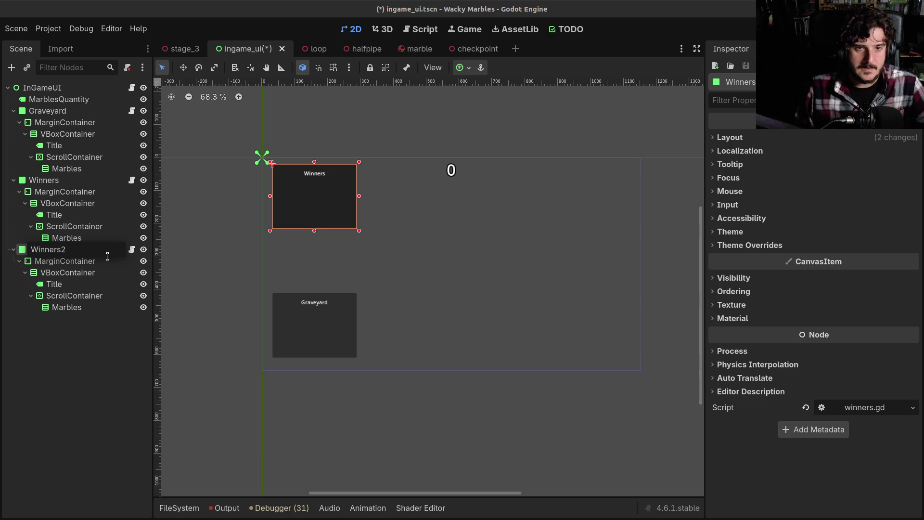
left_click(62, 325)
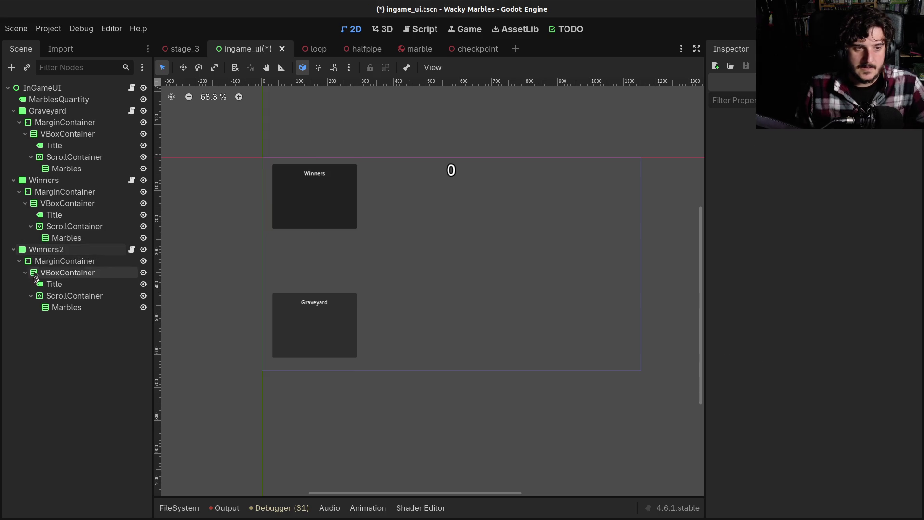
left_click(24, 251)
key("Delete")
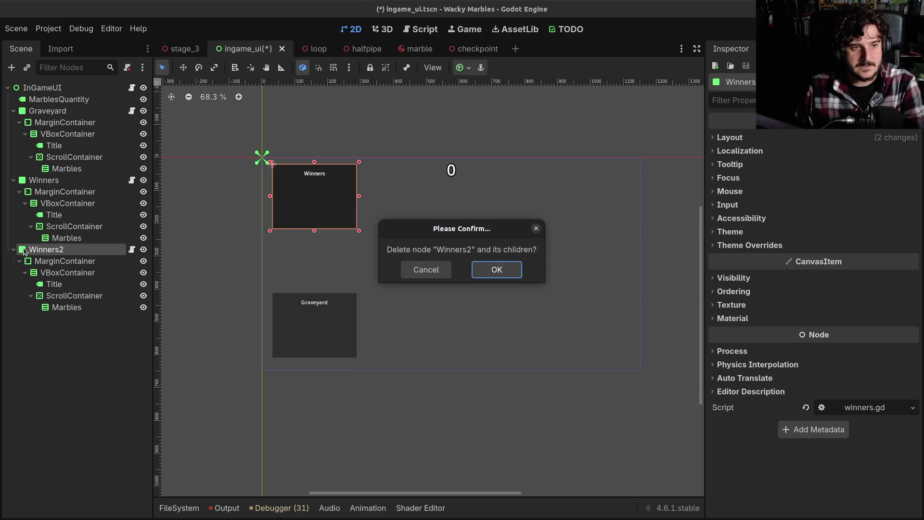
key("Return")
left_click(55, 190)
Open winners.gd, the Winners panel's script
left_click(55, 182)
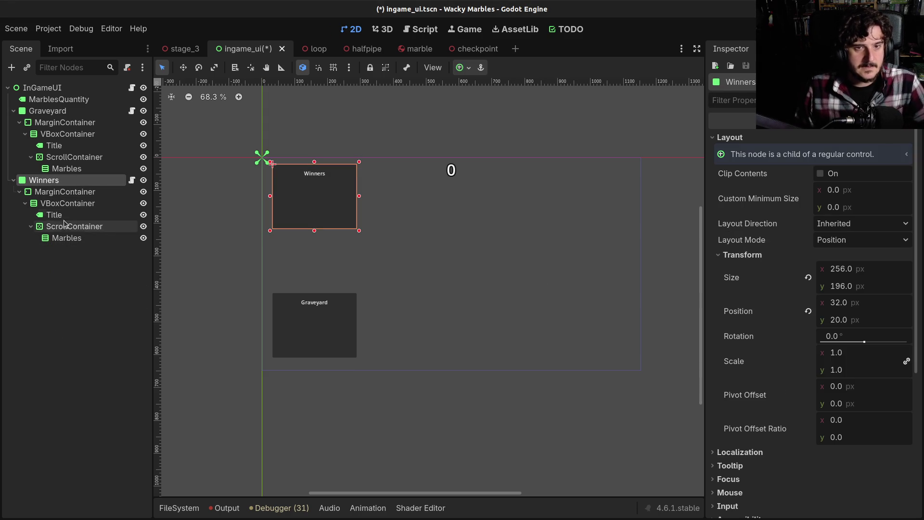
left_click(50, 215)
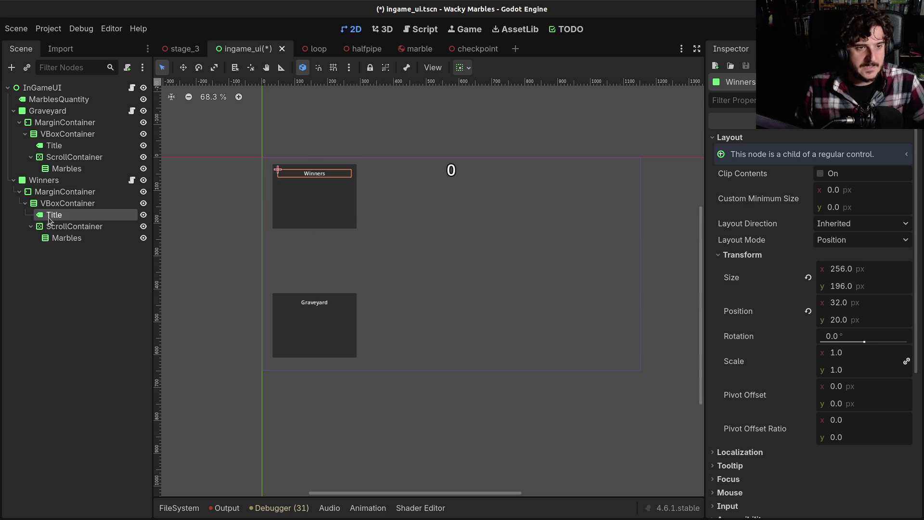
left_click(83, 181)
left_click(132, 180)
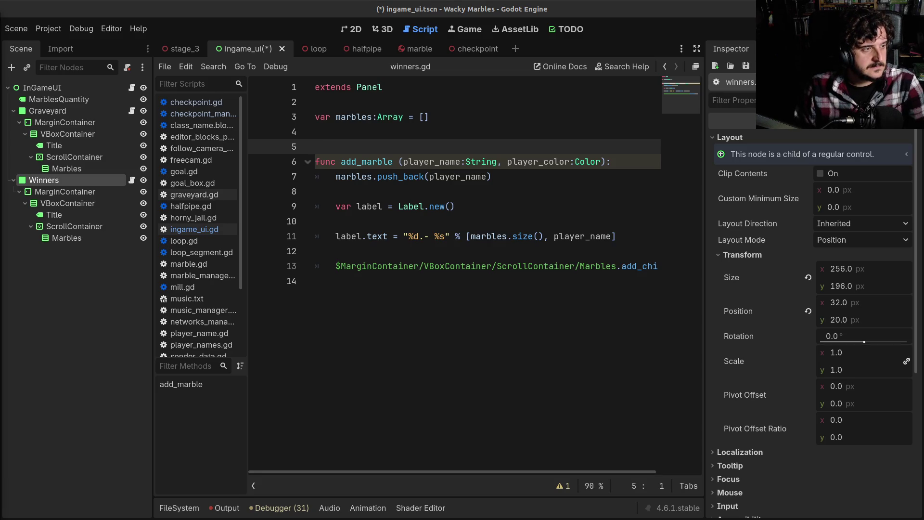
Rename add_marble to add_winer_marble in winners.gd, save, and remove a stray func line
left_click(443, 282)
left_click(385, 136)
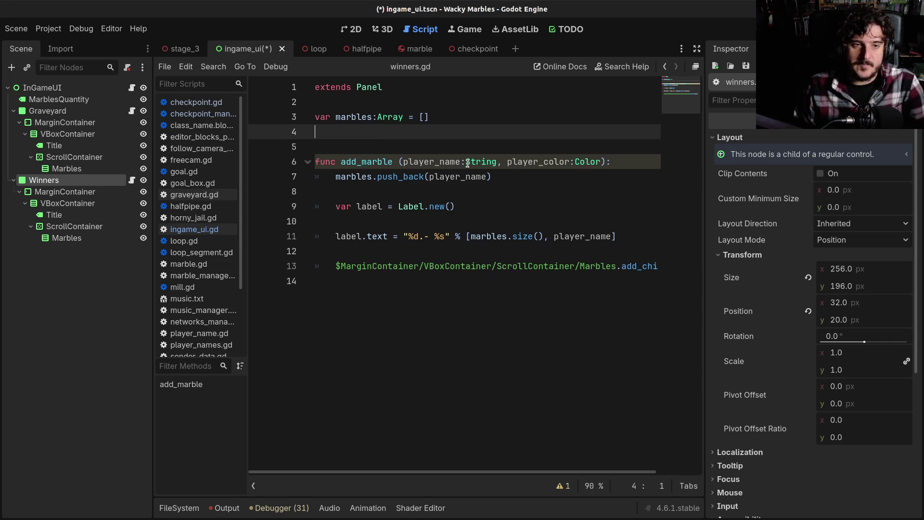
mouse_move(467, 163)
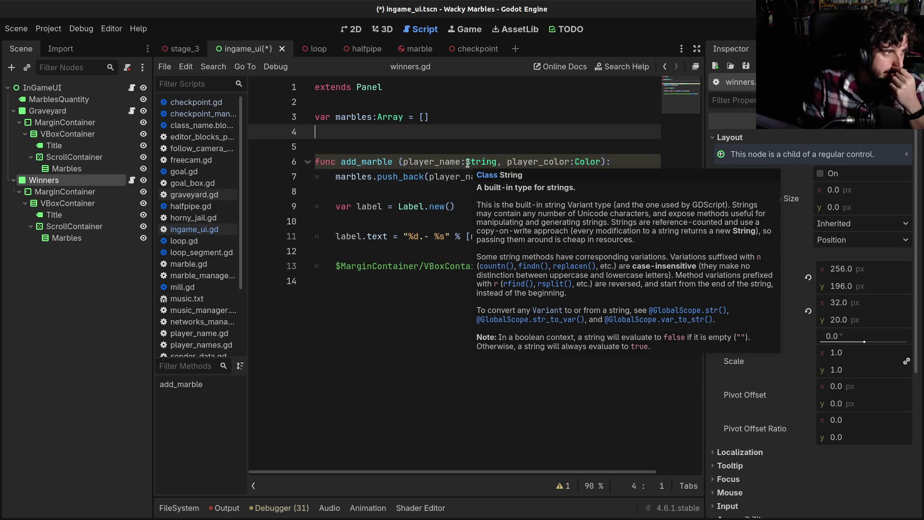
key("Return")
key("Return")
key("Return")
left_click(468, 163)
type("func")
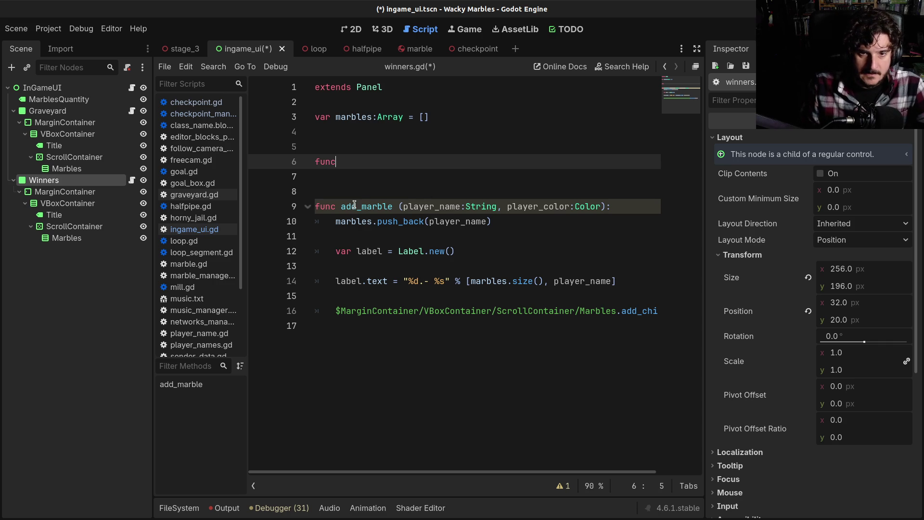
left_click(361, 206)
type("wi")
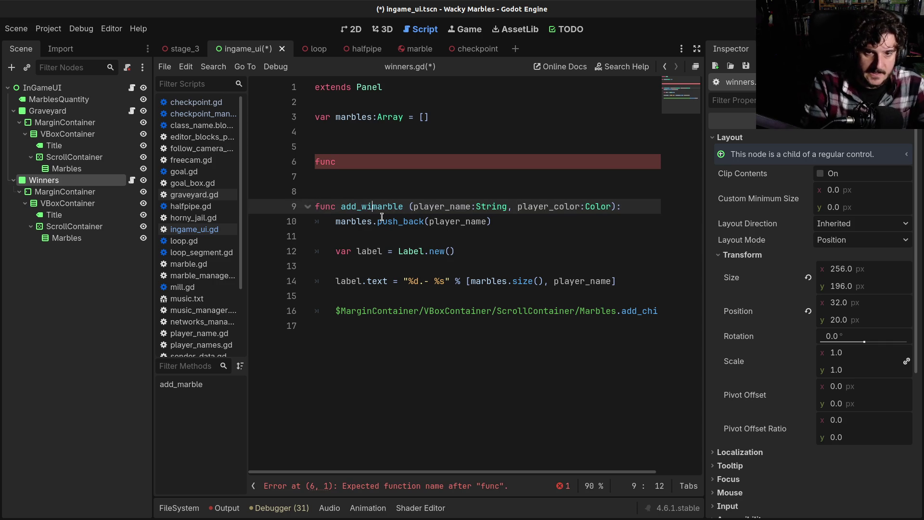
type("ner_")
key("ctrl+s")
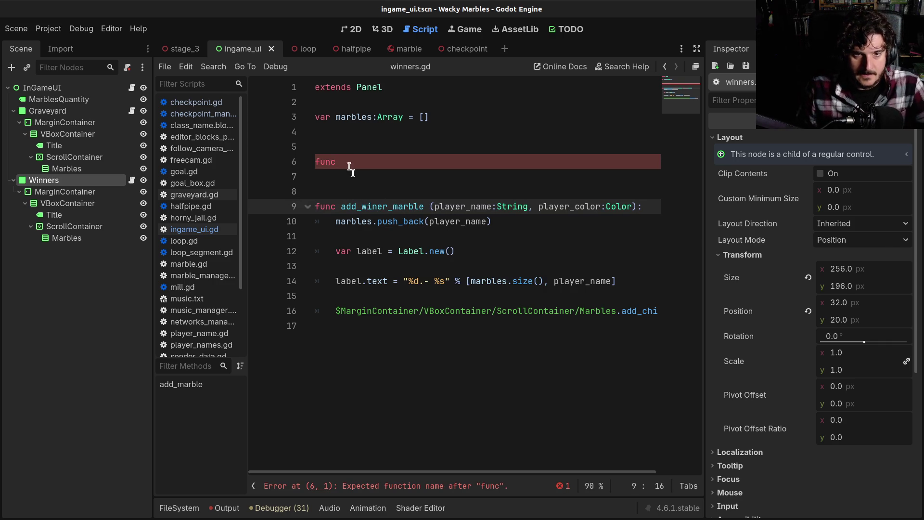
left_click_drag(351, 164, 275, 145)
key("BackSpace")
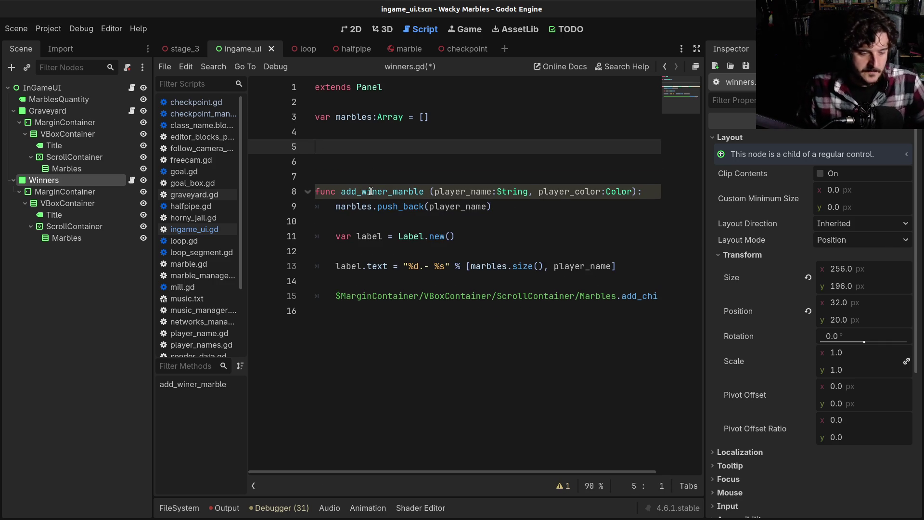
Search all project files for add_win
key("ctrl+shift+f")
type("add_win")
key("Return")
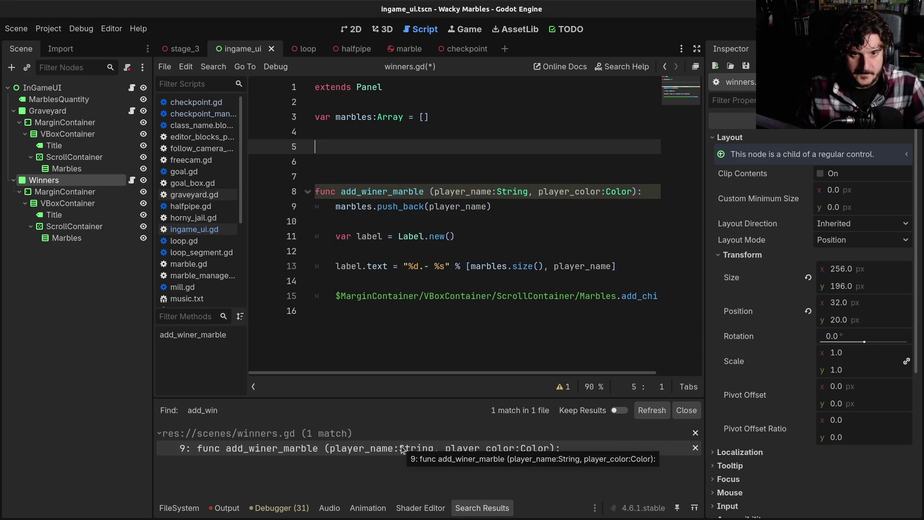
Correct the name to add_winner_marble, save, and search project files for add_marble
left_click(382, 191)
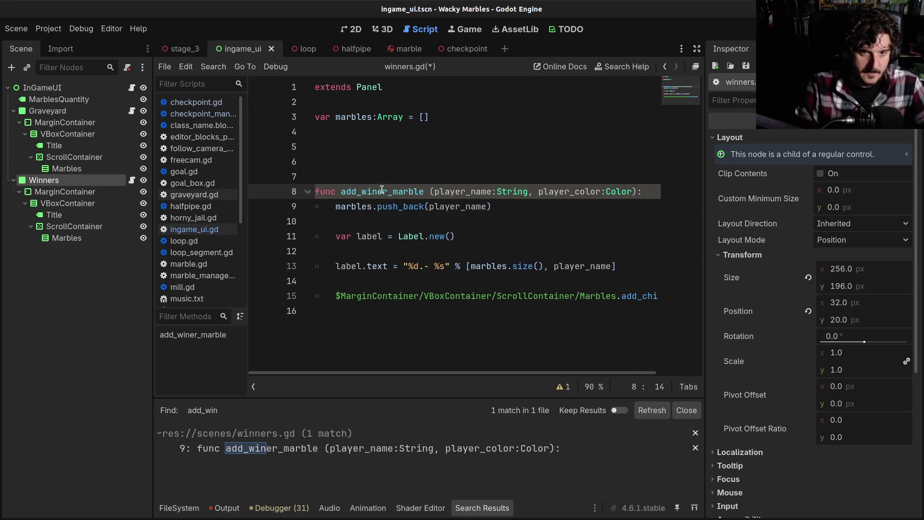
type("n")
key("ctrl+s")
key("ctrl+shift+f")
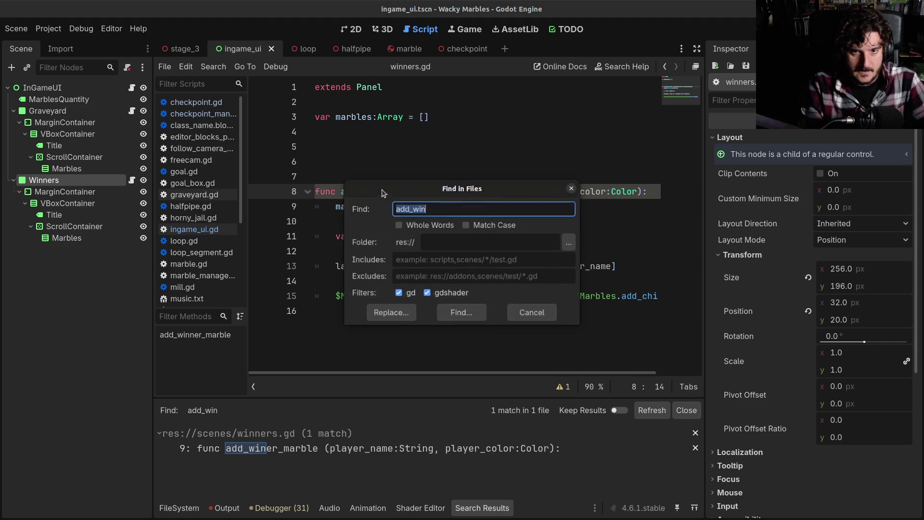
key("End")
key("BackSpace")
key("BackSpace")
key("BackSpace")
type("marble")
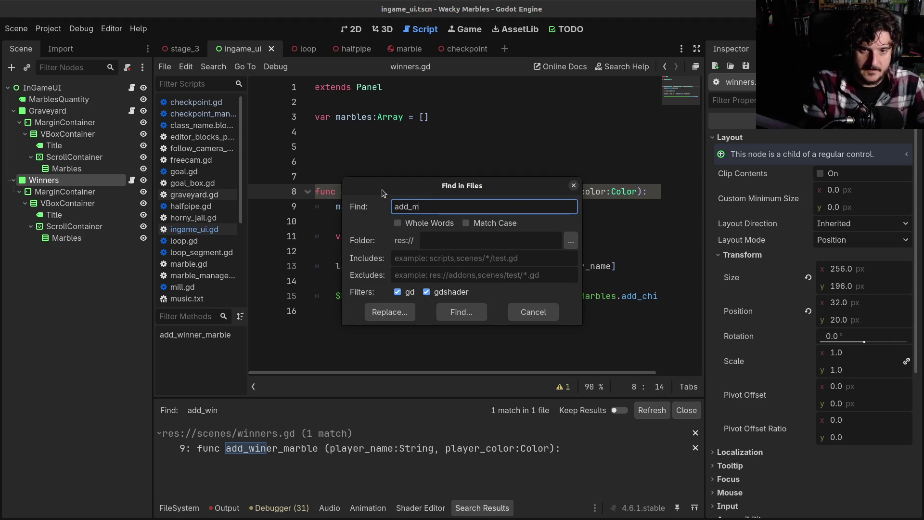
key("Return")
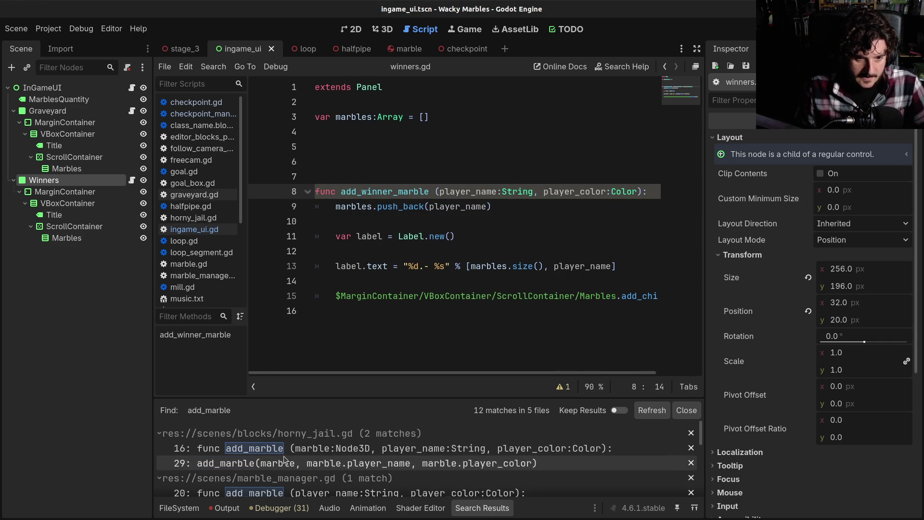
Check the add_marble results in horny_jail.gd and marble_manager.gd
left_click(284, 463)
scroll(424, 280, "up", 3)
scroll(441, 269, "down", 1)
scroll(440, 270, "down", 3)
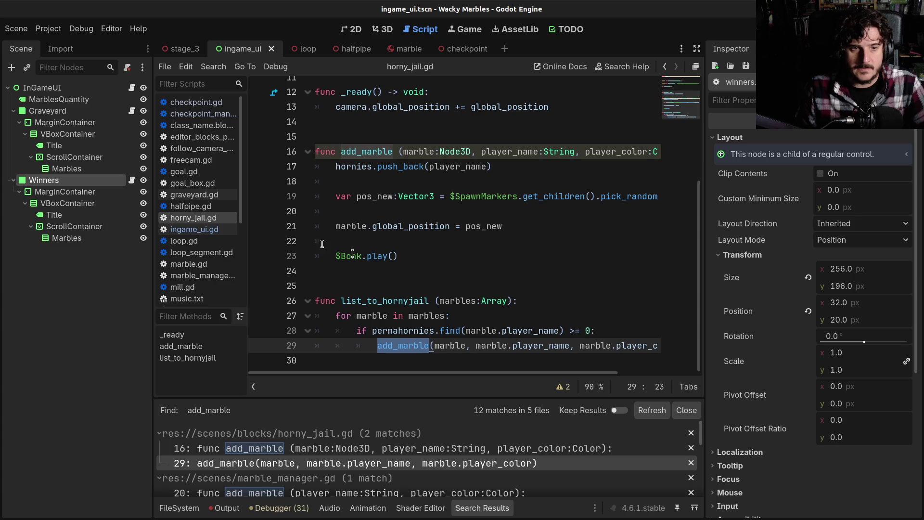
scroll(298, 448, "down", 1)
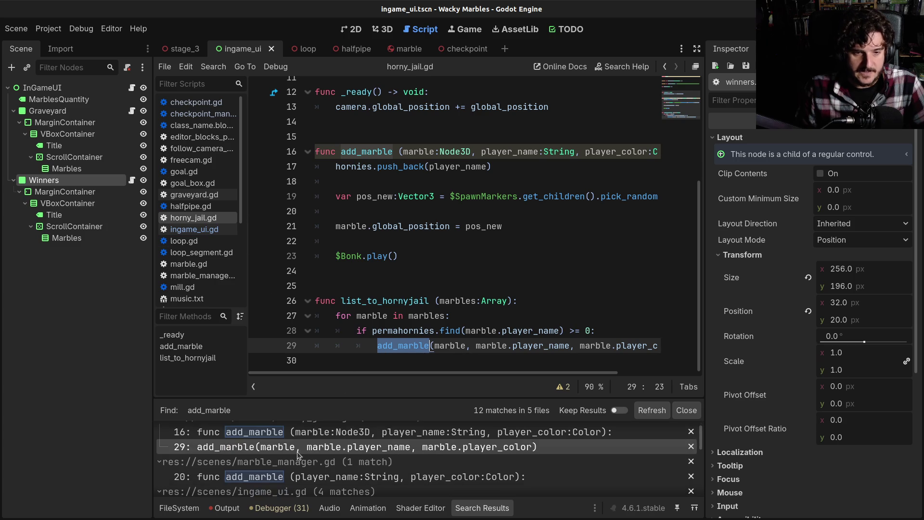
scroll(260, 456, "down", 2)
left_click(253, 450)
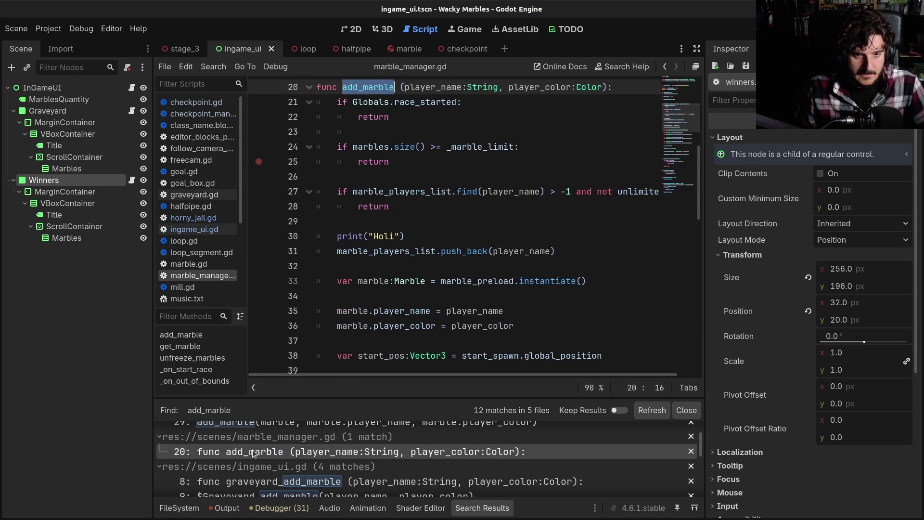
scroll(466, 238, "up", 1)
scroll(466, 239, "up", 5)
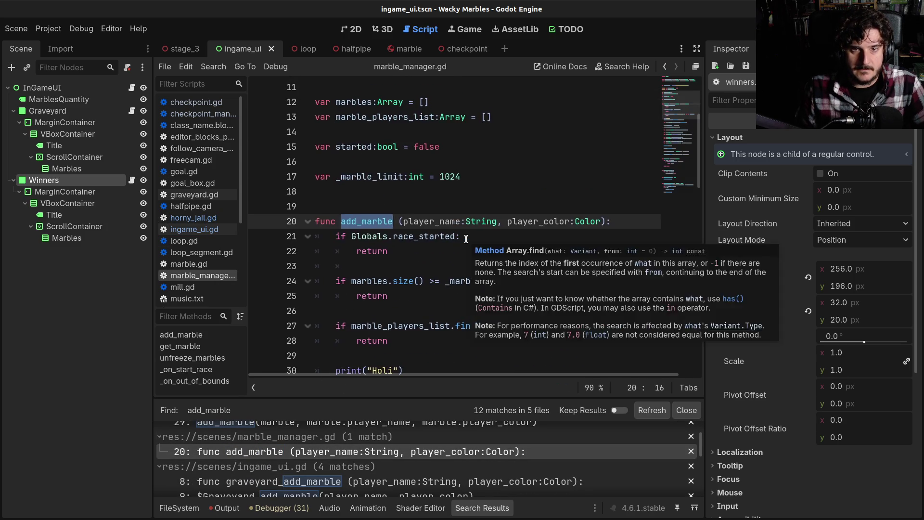
scroll(466, 239, "down", 5)
scroll(264, 489, "down", 1)
scroll(268, 484, "down", 2)
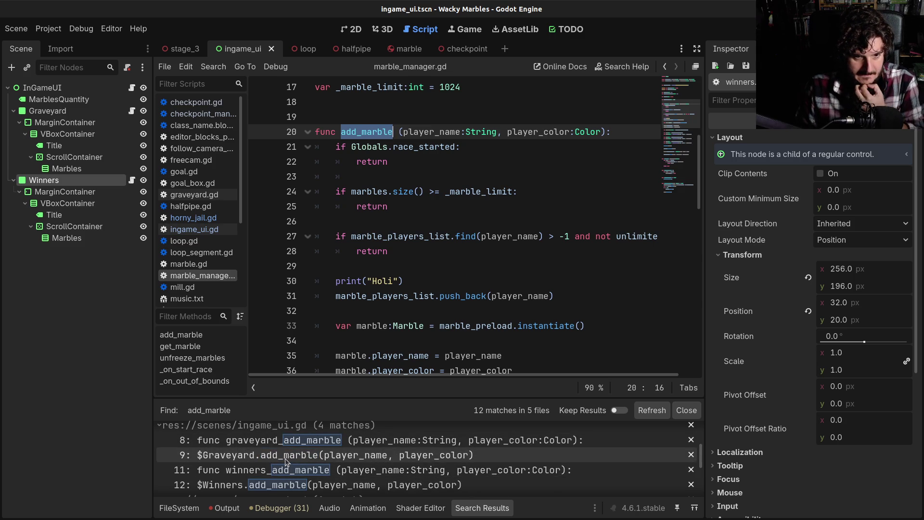
scroll(292, 474, "down", 1)
In ingame_ui.gd, change the $Winners call to add_winner_marble, save, and reopen winners.gd
left_click(291, 476)
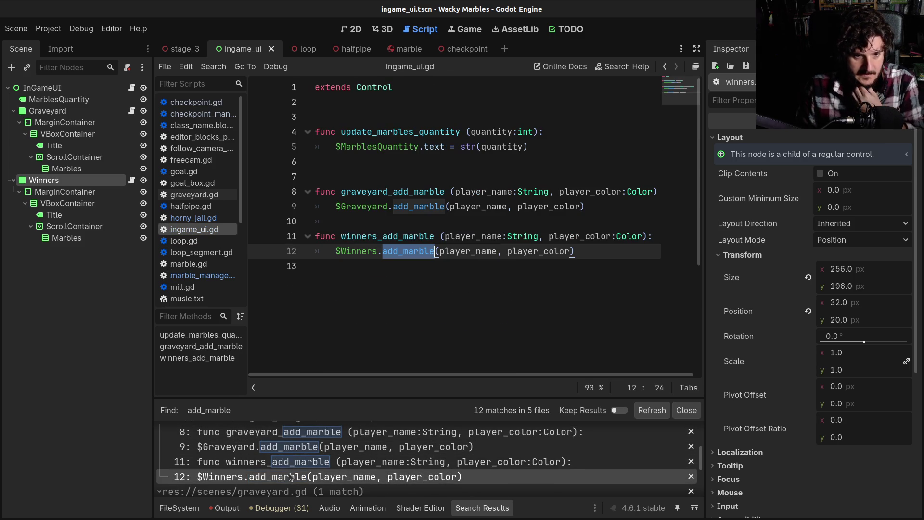
left_click(418, 251)
type("winner_")
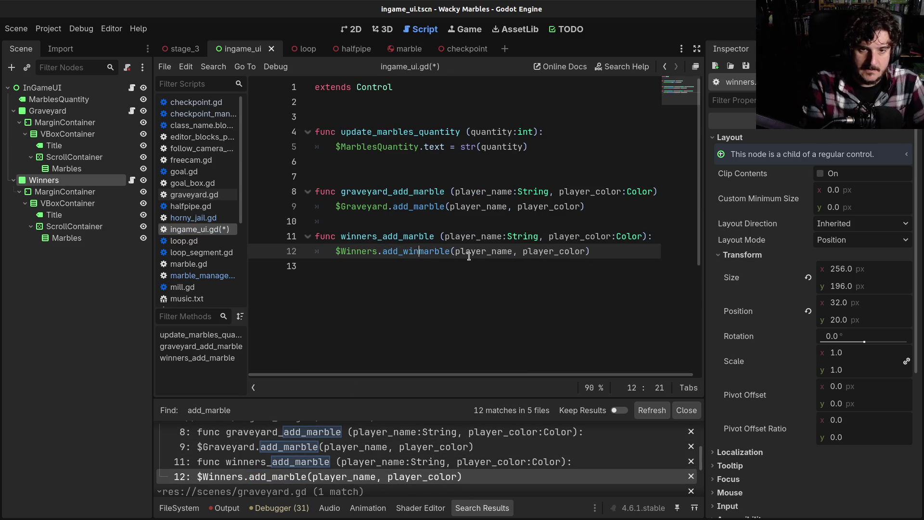
left_click(376, 223)
key("BackSpace")
key("Return")
key("Return")
key("Up")
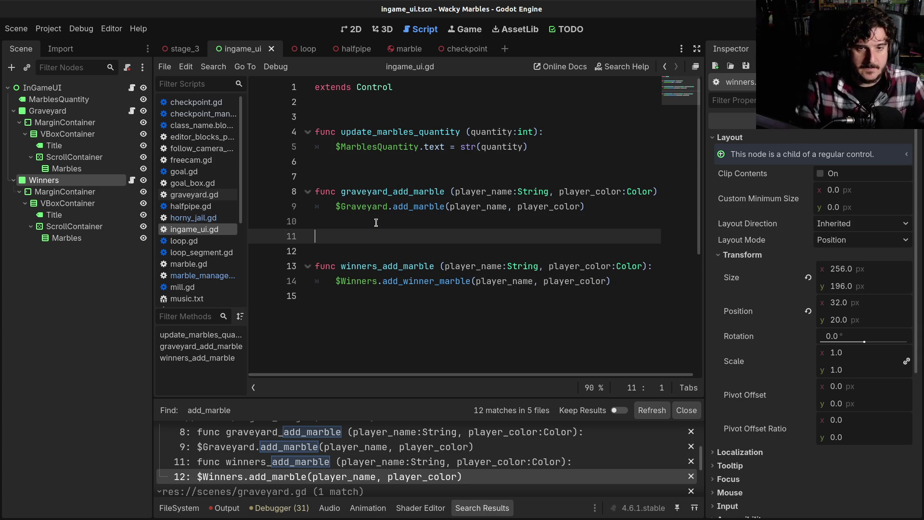
key("ctrl+s")
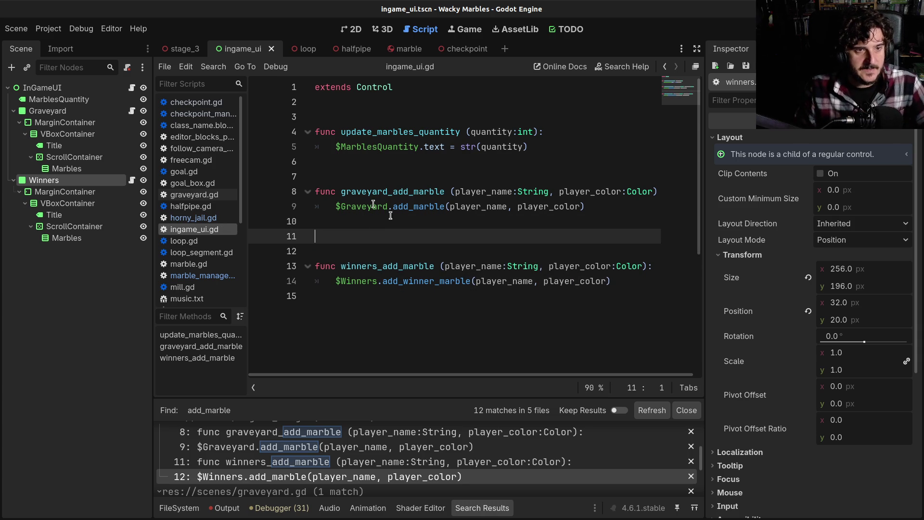
left_click(131, 180)
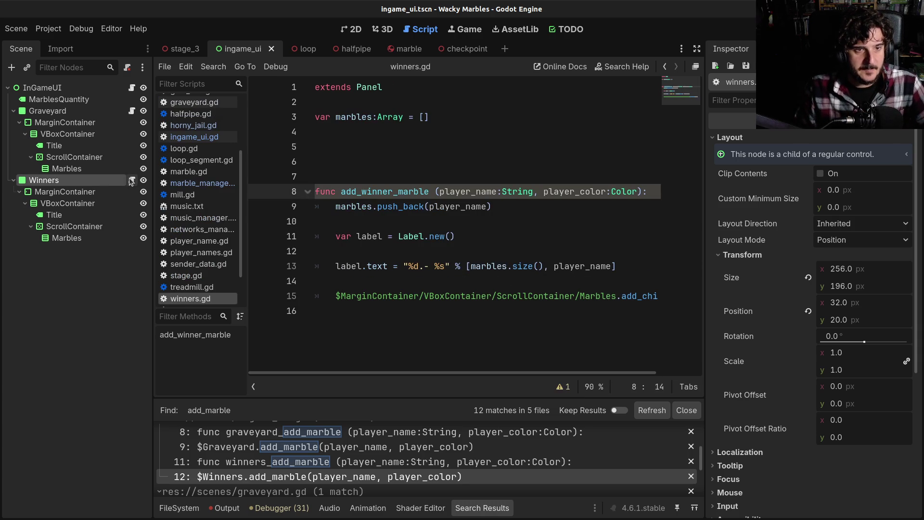
Add a _ready function in winners.gd that sets $MarginContainer/VBoxContainer/Title.text to "Ranking"
left_click(383, 158)
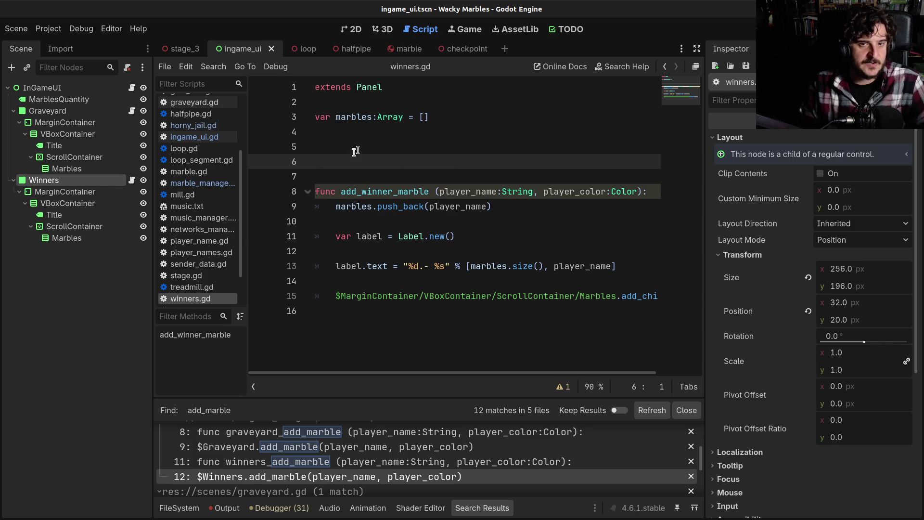
type("func _rea")
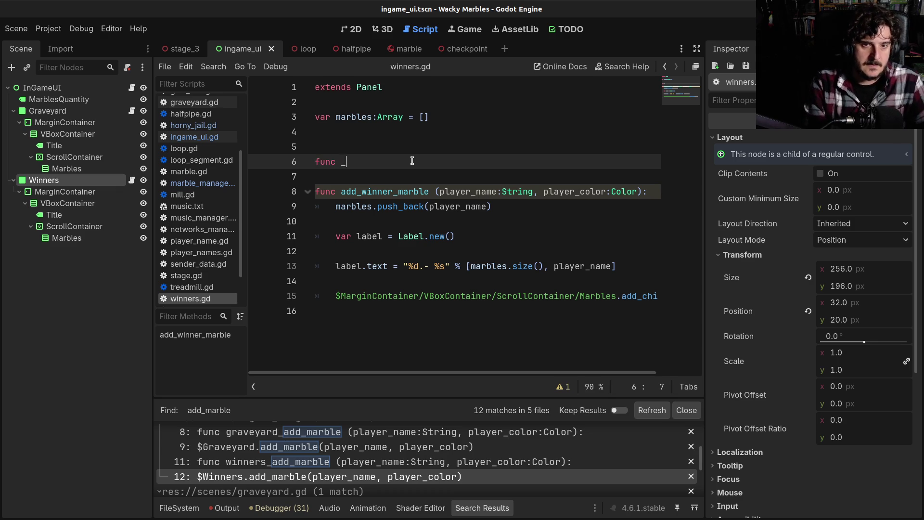
key("Return")
key("Return")
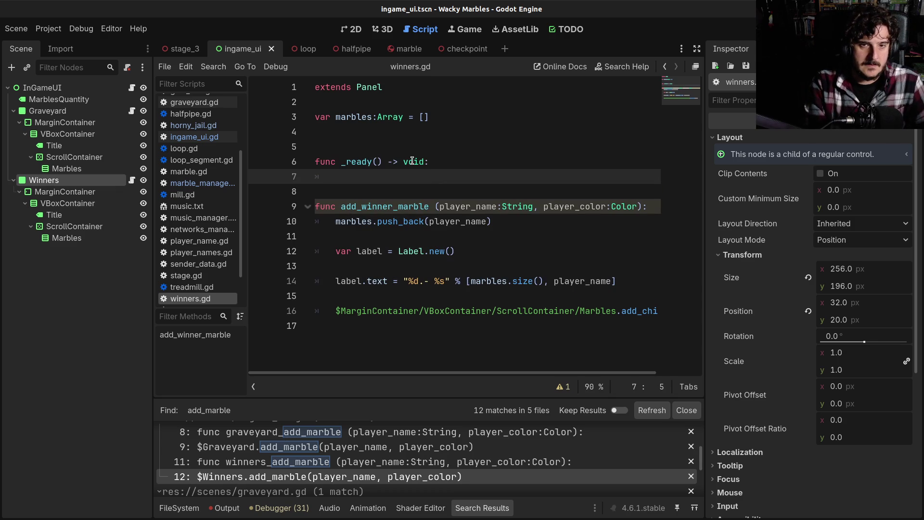
type("$titl")
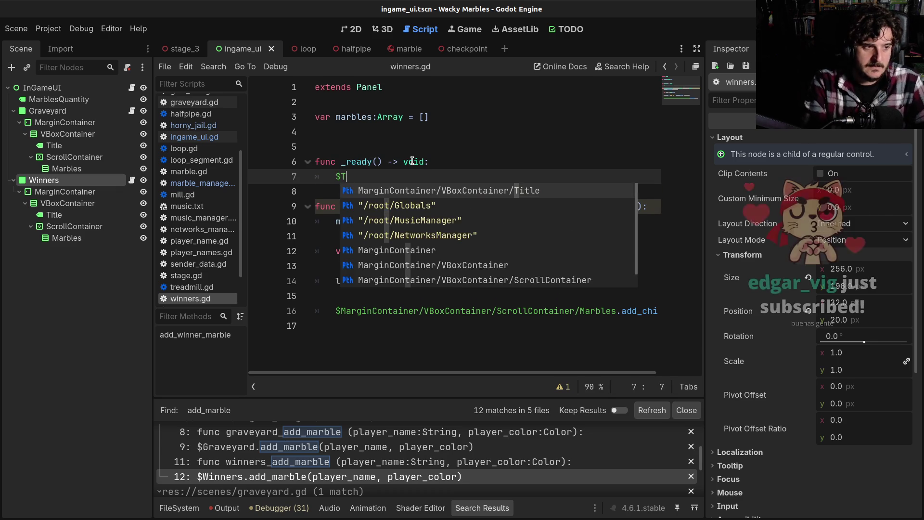
key("Return")
type(".text = \"")
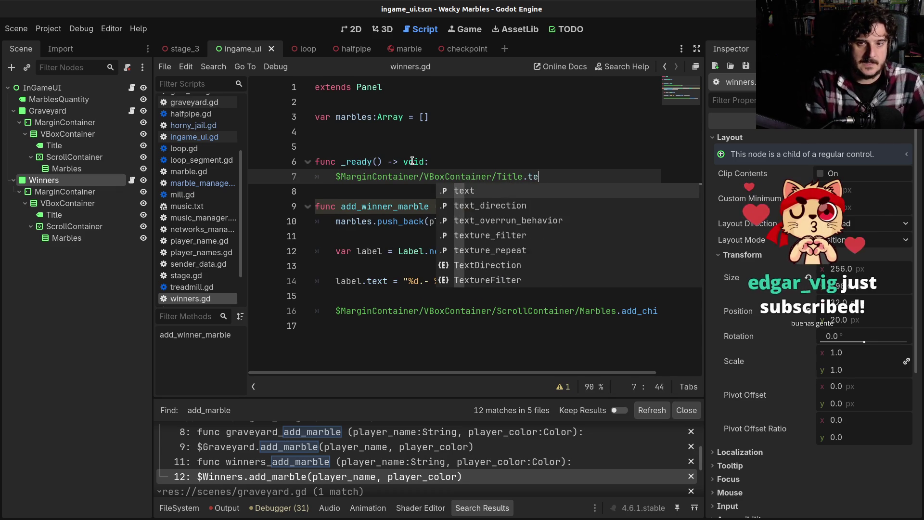
type("Rankin")
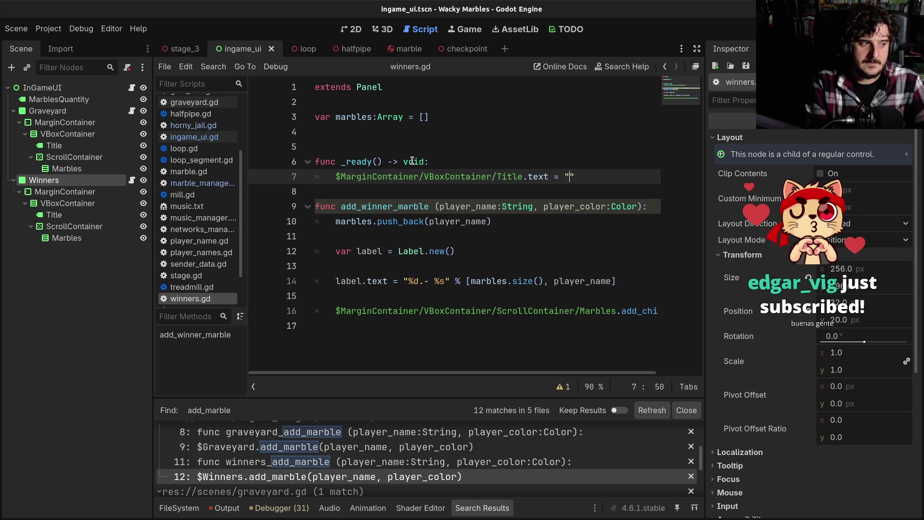
type("g\"")
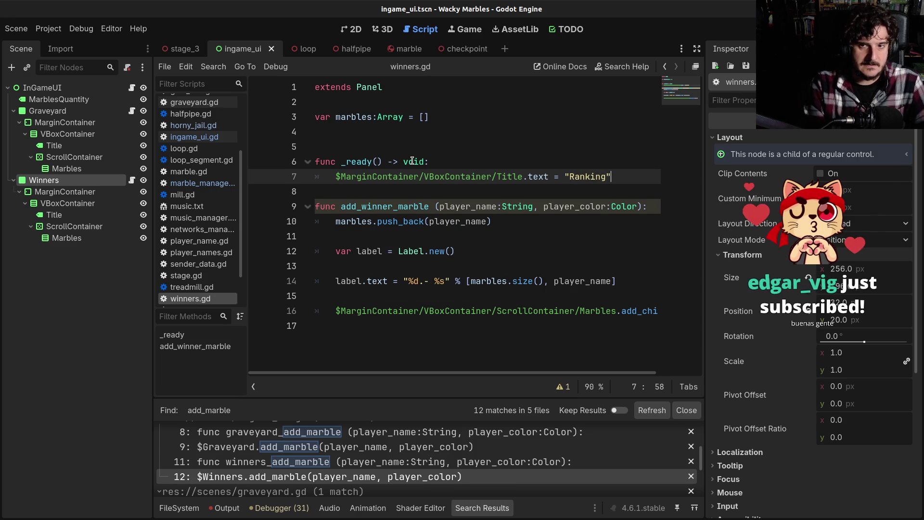
Insert blank lines after the _ready function and place the caret on line 18
key("Down")
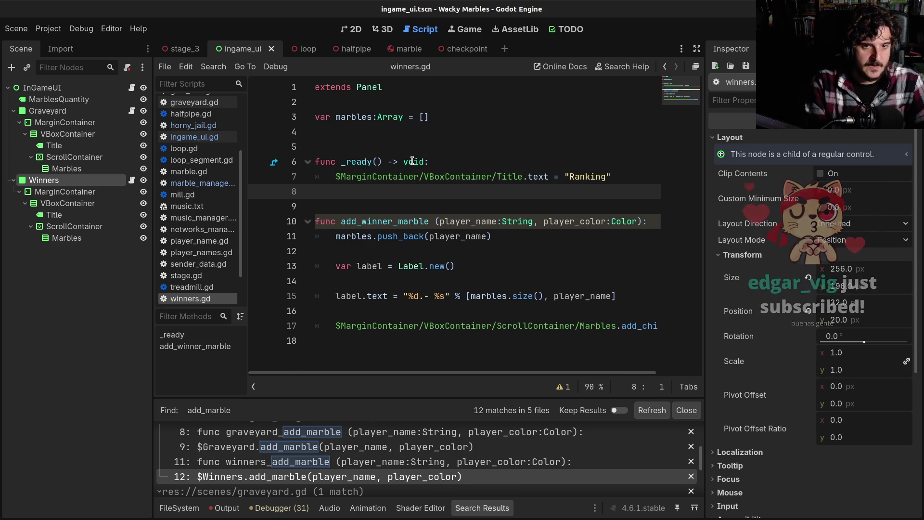
key("Return")
key("Return")
key("Return")
key("BackSpace")
key("BackSpace")
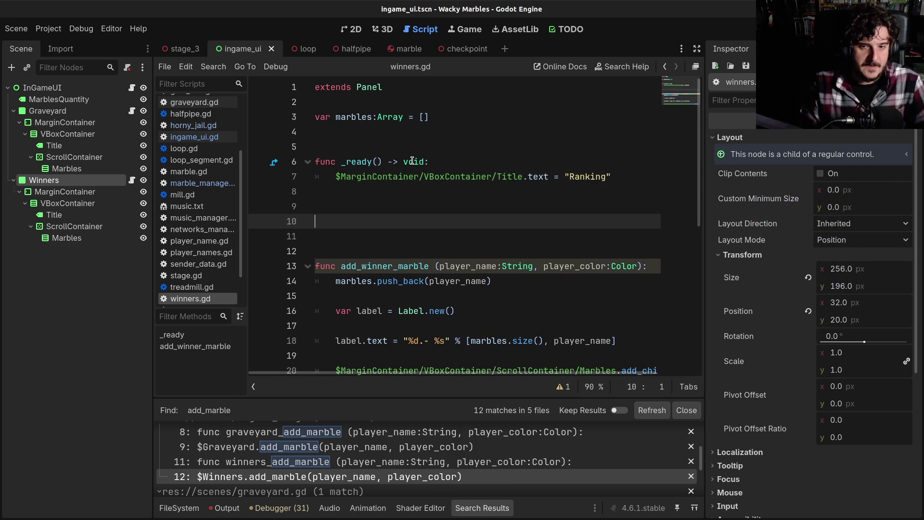
scroll(402, 159, "down", 1)
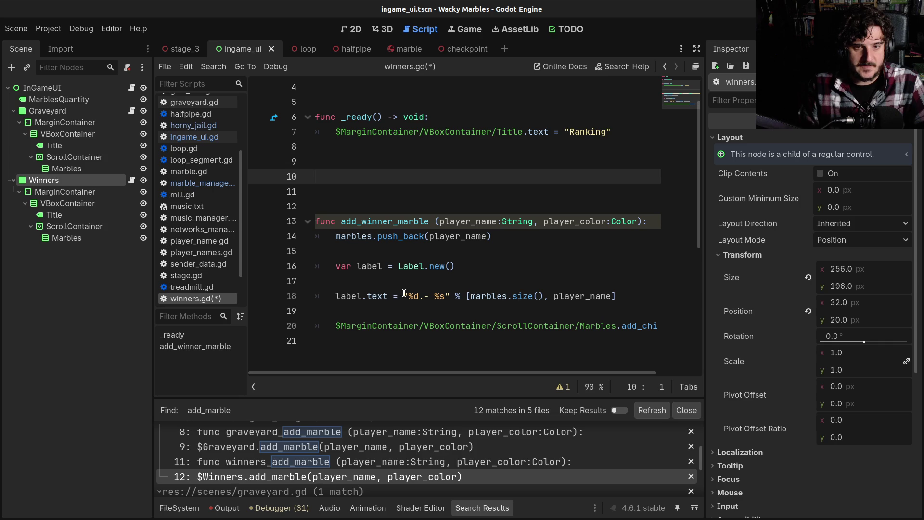
left_click_drag(405, 294, 570, 296)
left_click(570, 296)
left_click(619, 295)
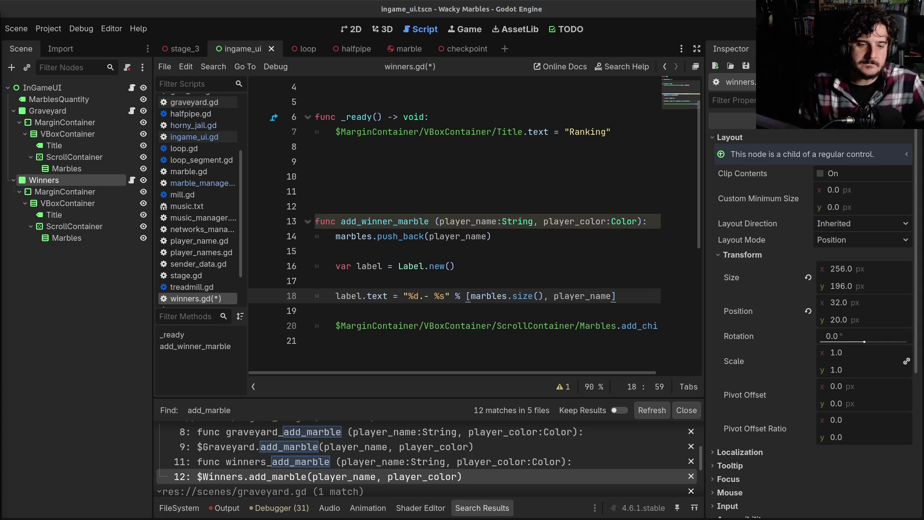
In ingame_ui.gd, change the add_winner_marble call back to add_marble and save
left_click(234, 477)
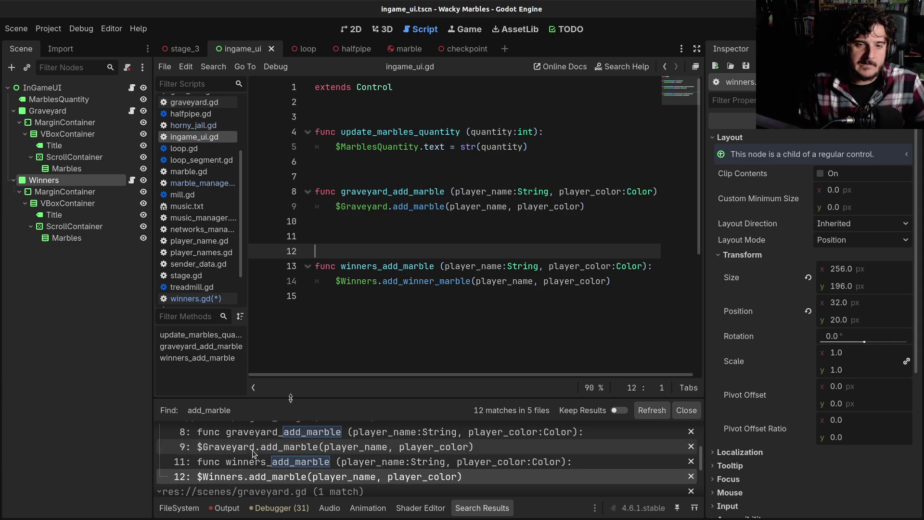
left_click(385, 266)
left_click_drag(404, 281, 435, 281)
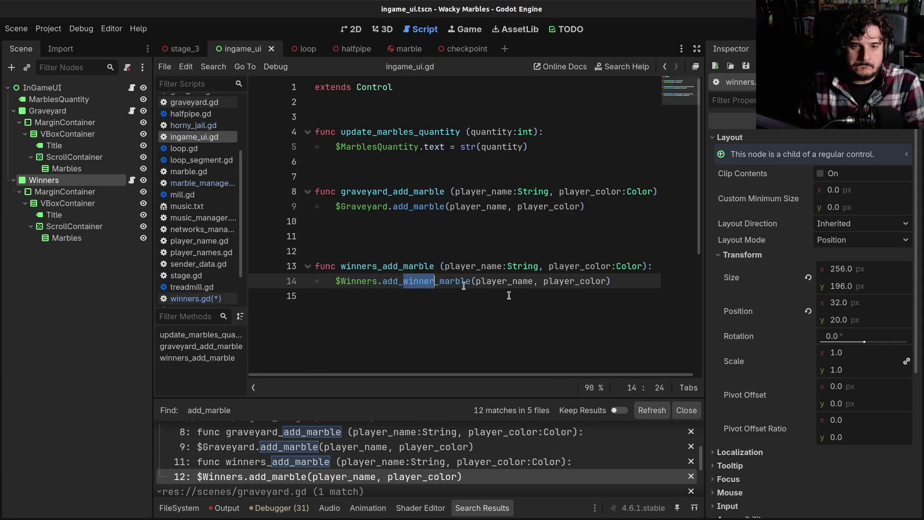
key("BackSpace")
key("ctrl+s")
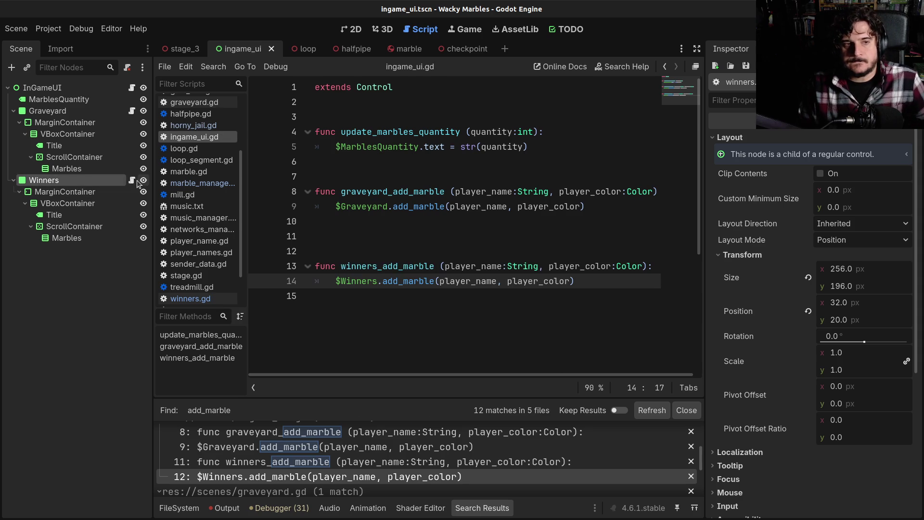
In winners.gd, remove 'winner' from the function name and delete the _ready function
left_click(132, 180)
left_click(428, 266)
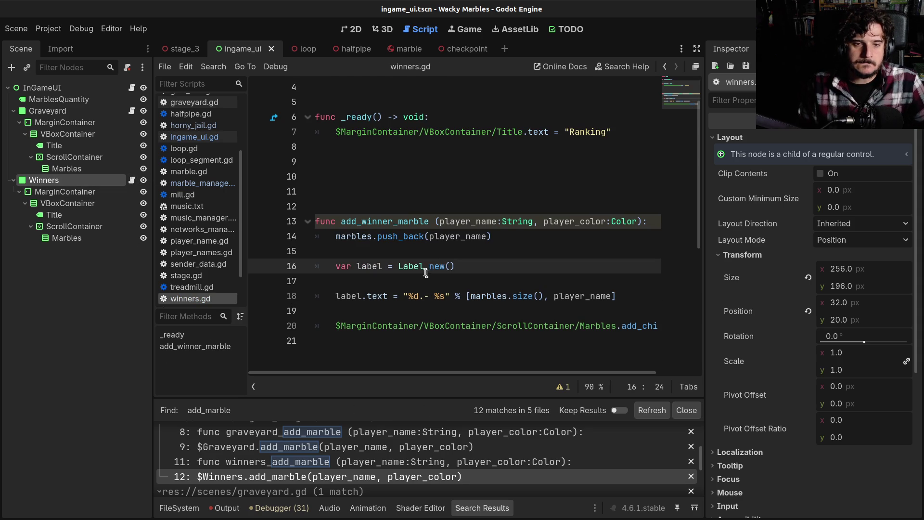
left_click_drag(362, 221, 394, 220)
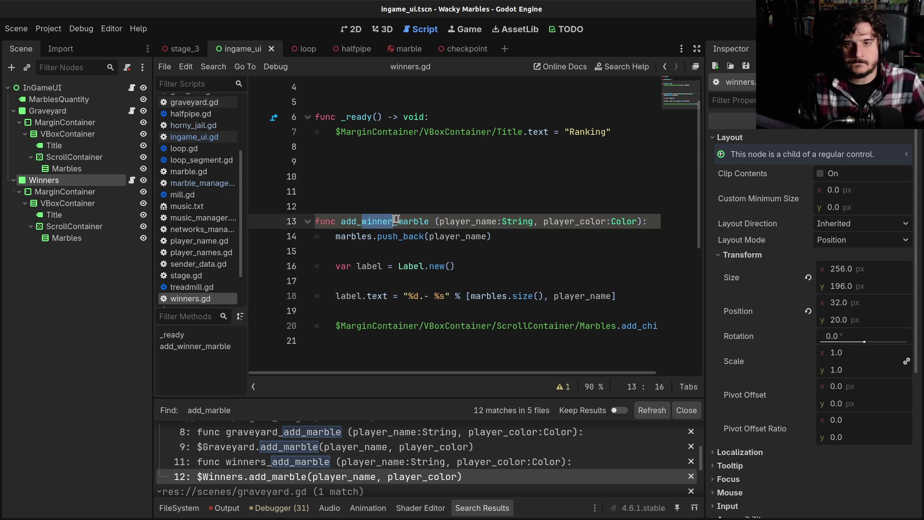
key("BackSpace")
left_click_drag(361, 176, 299, 117)
key("BackSpace")
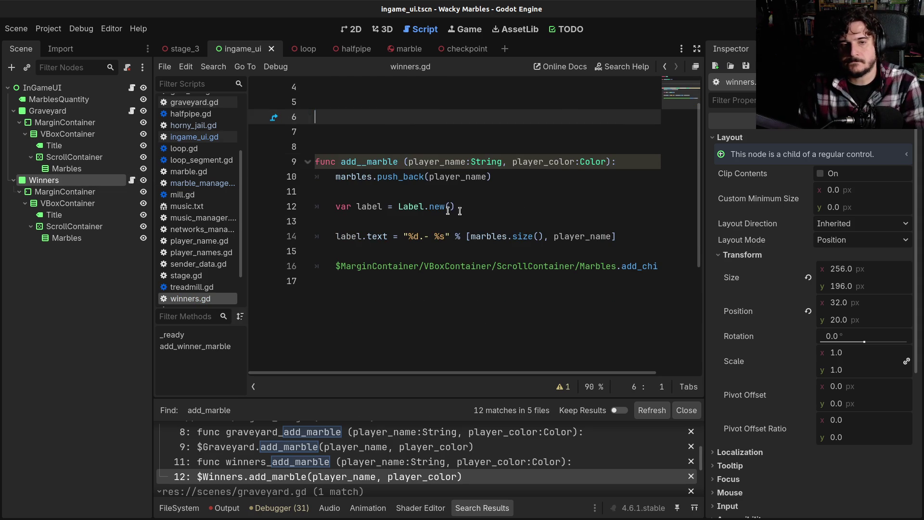
Correct the add_marble function name and remove the extra blank lines above it
left_click(366, 162)
key("BackSpace")
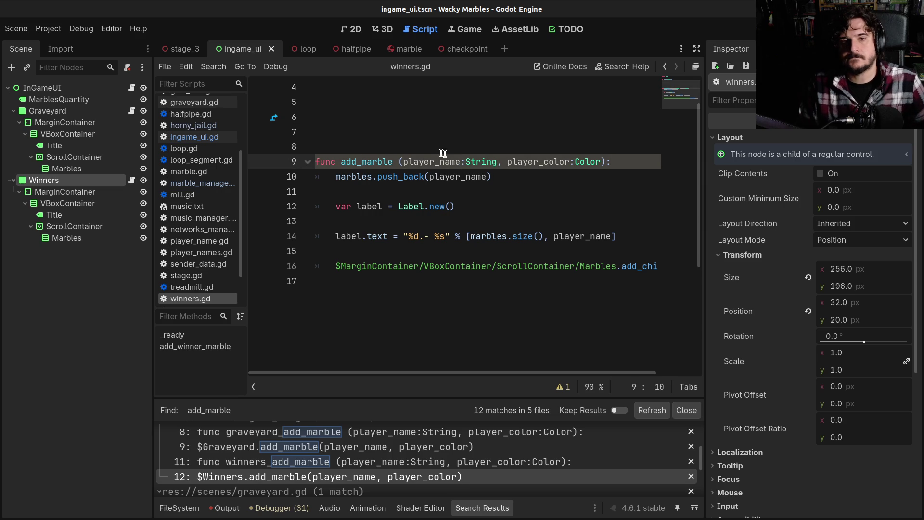
left_click(385, 136)
key("BackSpace")
key("BackSpace")
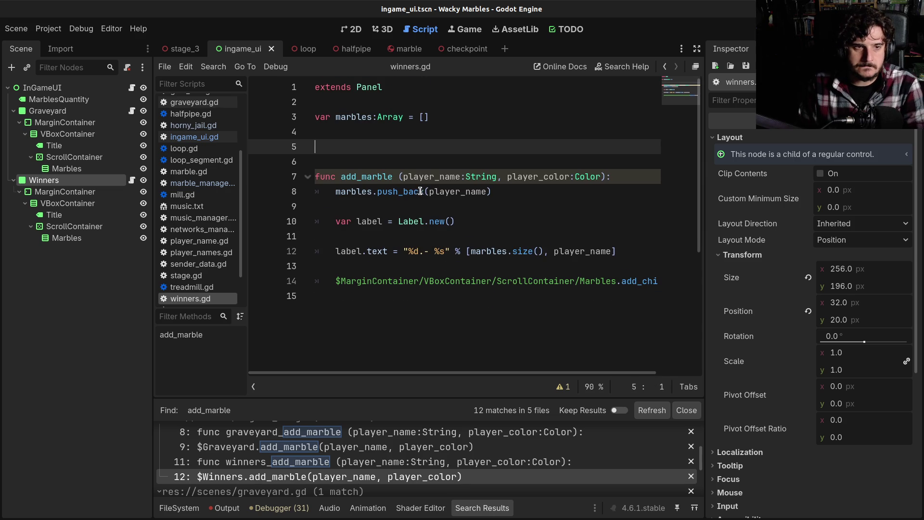
key("BackSpace")
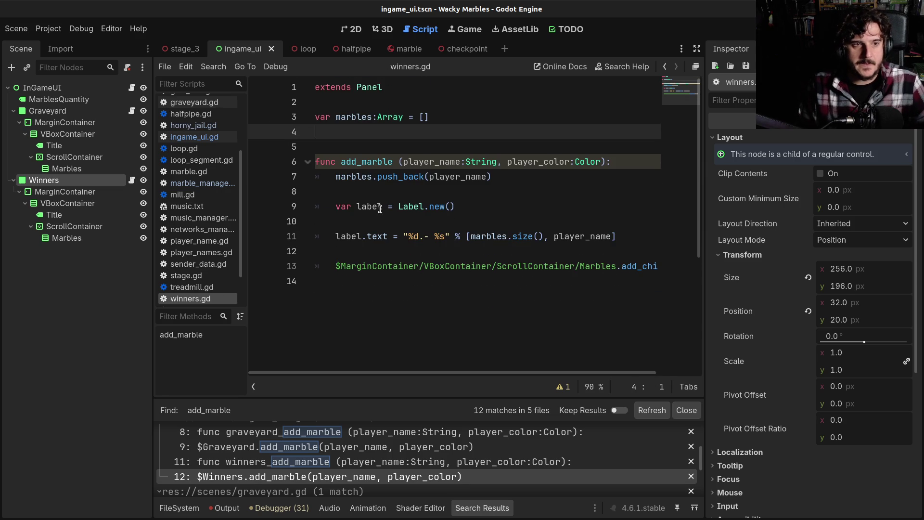
scroll(347, 349, "right", 3)
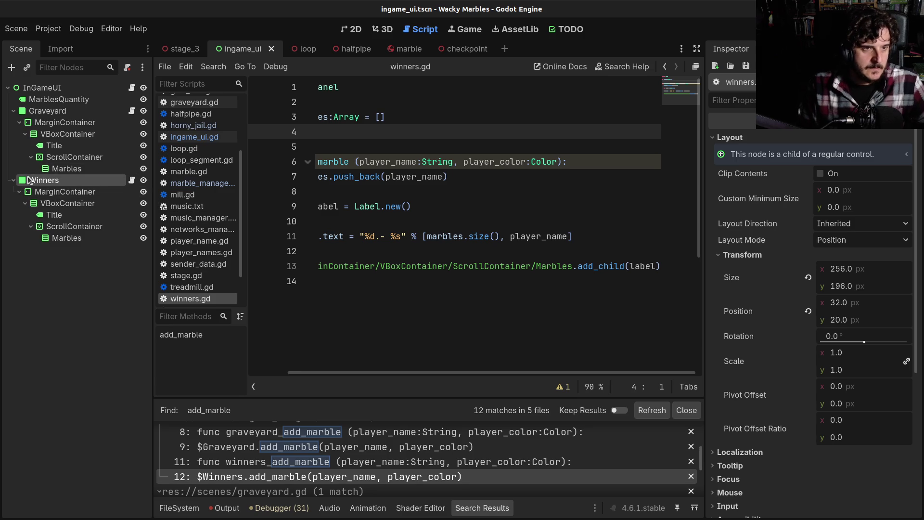
Duplicate the Winners panel and rename the copy to Ranking
key("ctrl+d")
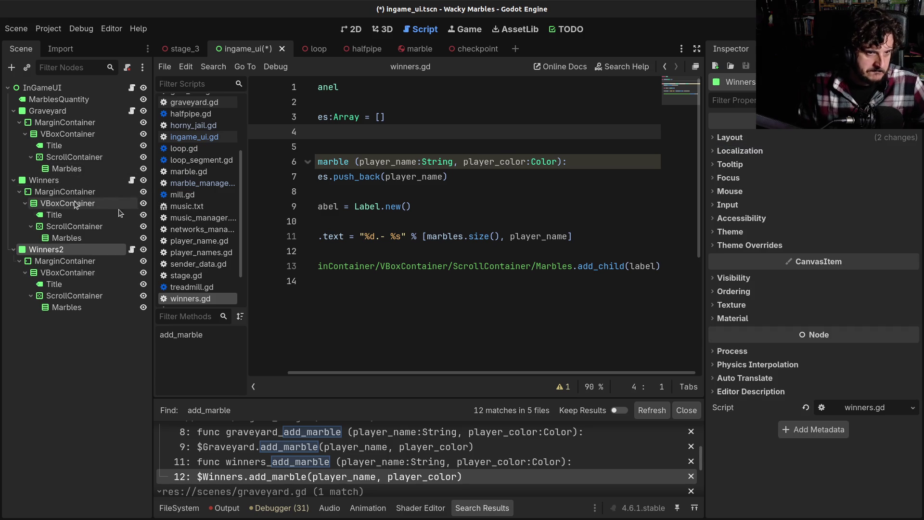
key("F2")
type("Ranking")
key("Return")
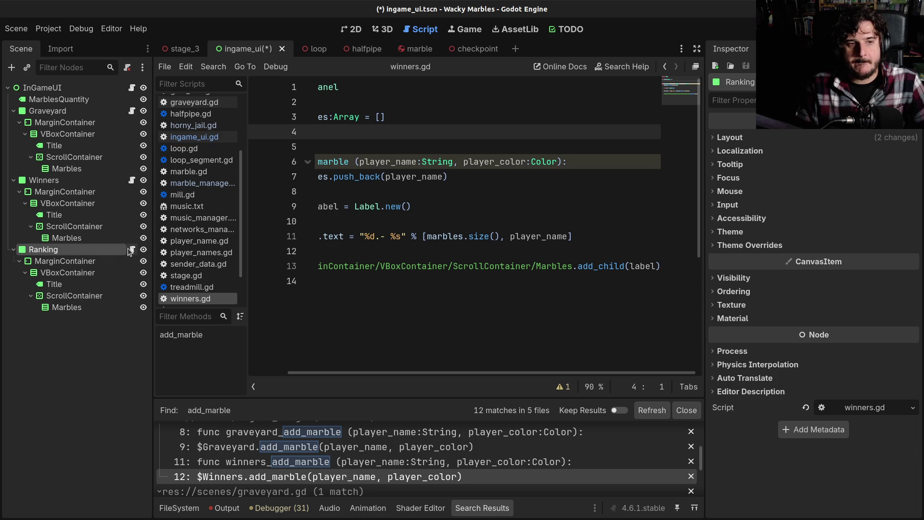
Detach the copied winners.gd script from the Ranking panel
right_click(103, 253)
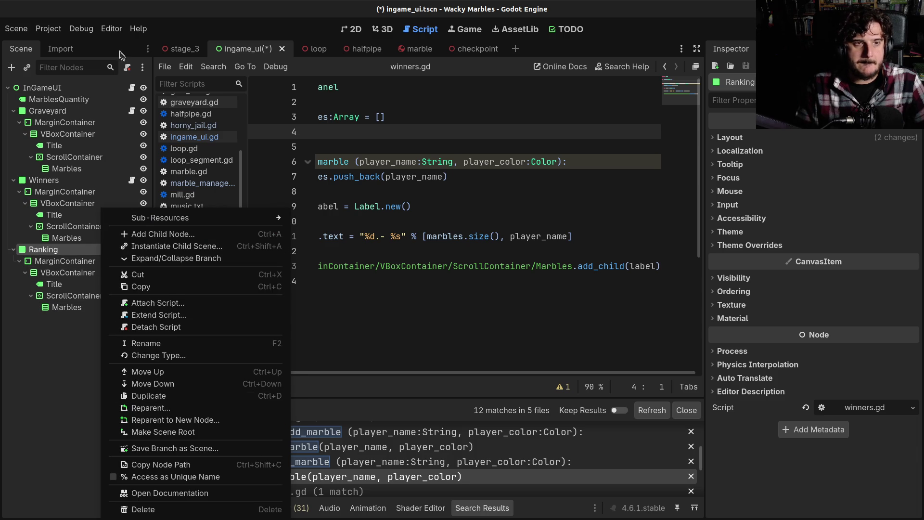
left_click(127, 68)
left_click(127, 67)
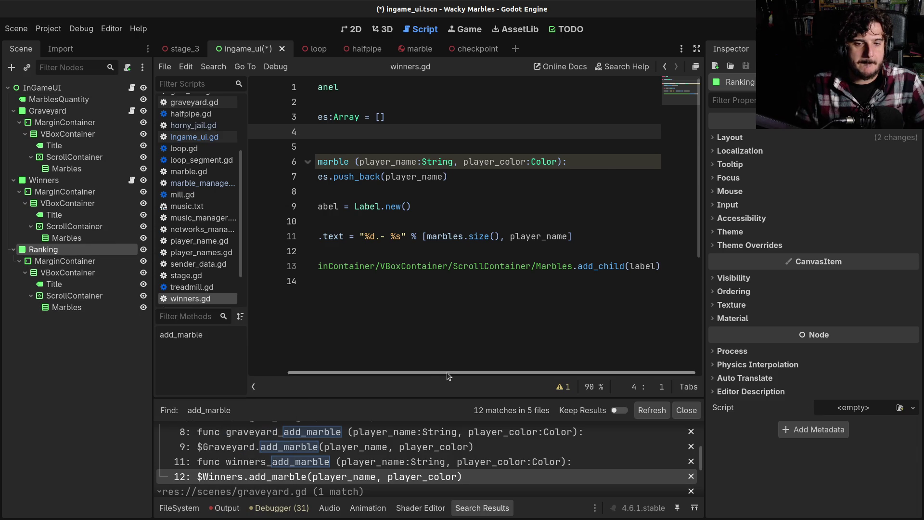
left_click_drag(448, 373, 408, 373)
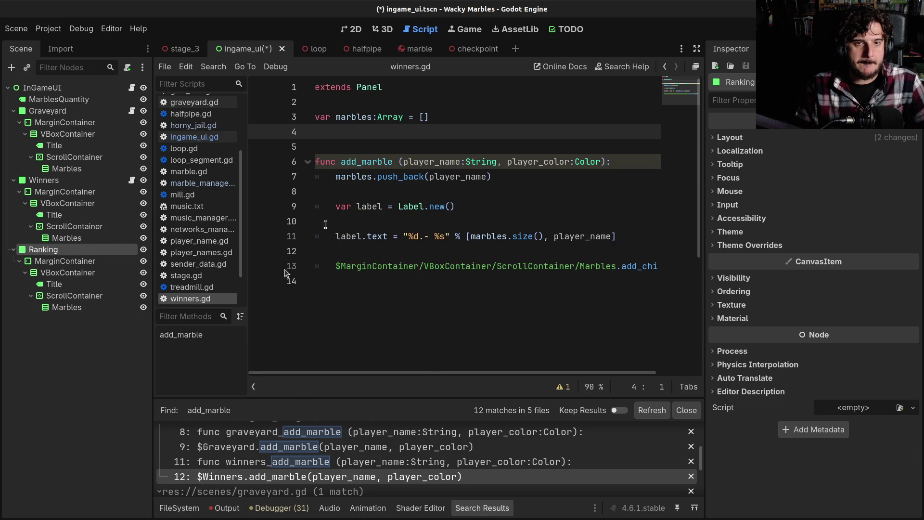
left_click(90, 181)
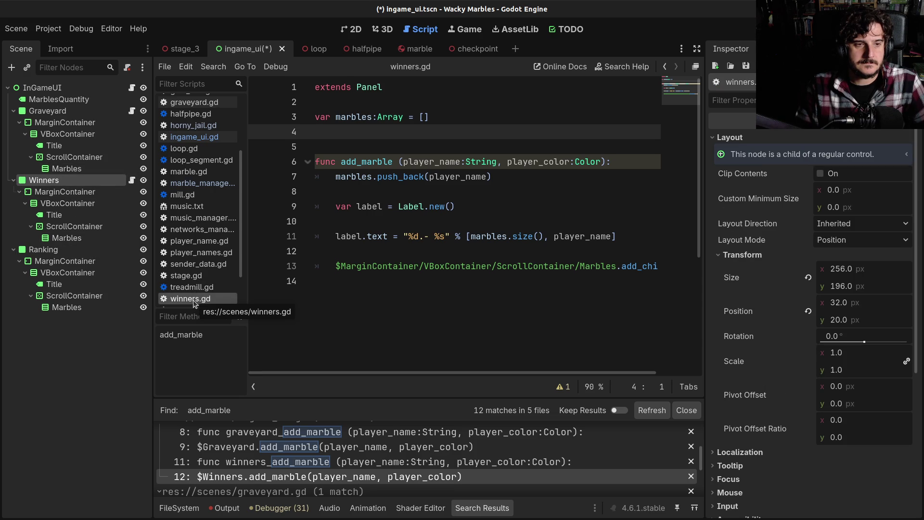
Review the Ranking, Winners MarginContainer and Graveyard nodes, then bring up ingame_ui.gd in the script editor
left_click(65, 250)
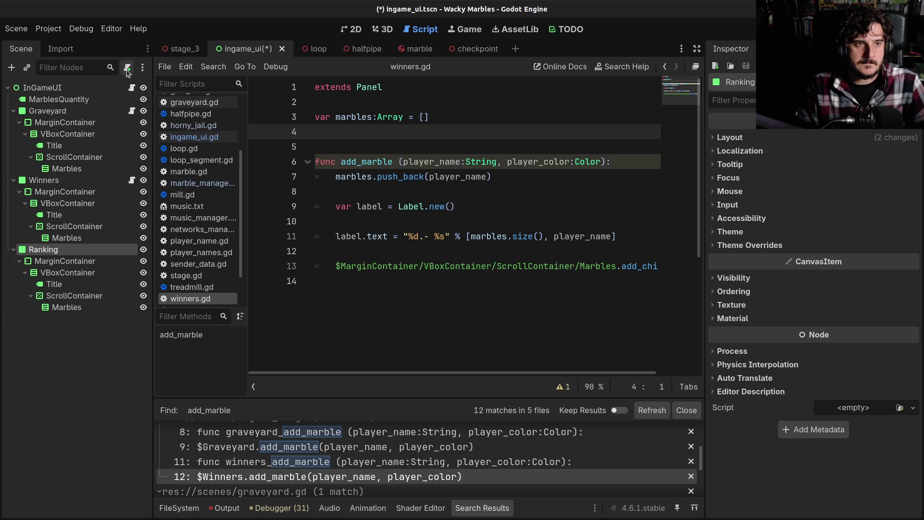
left_click(65, 191)
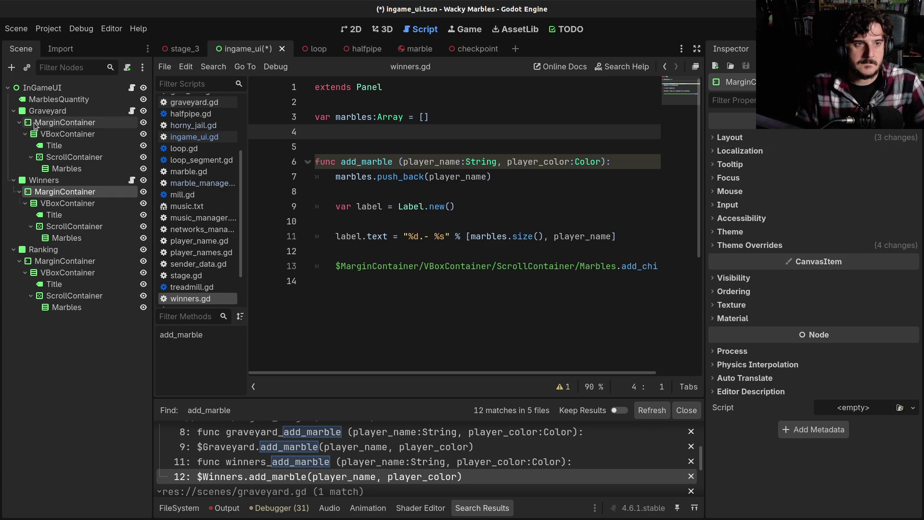
left_click(34, 112)
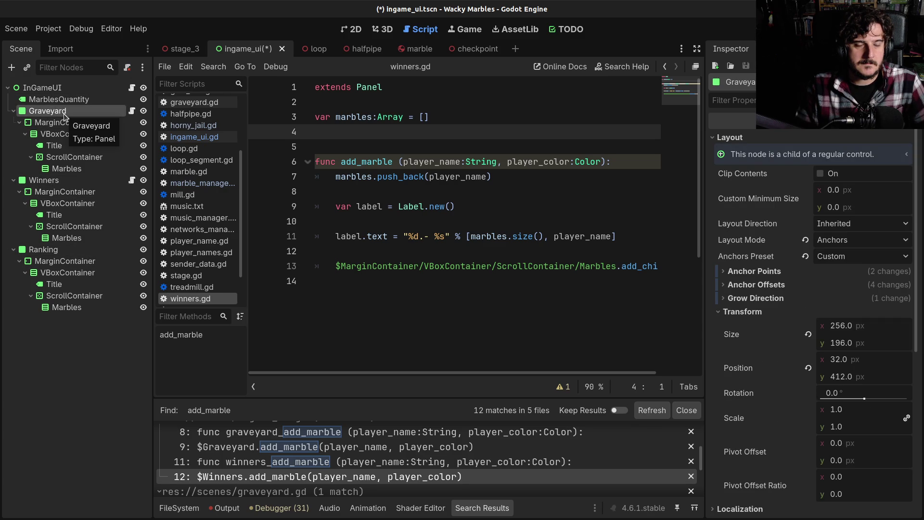
left_click(54, 250)
left_click(132, 89)
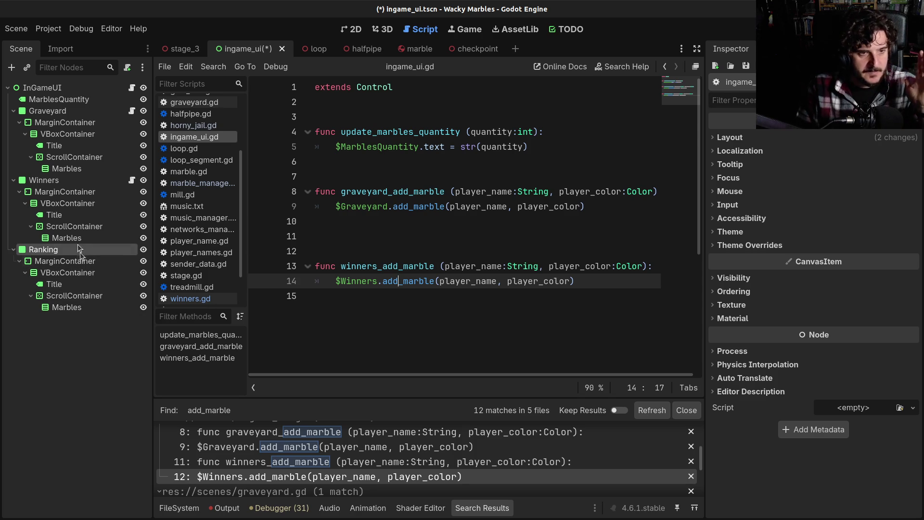
left_click(143, 182)
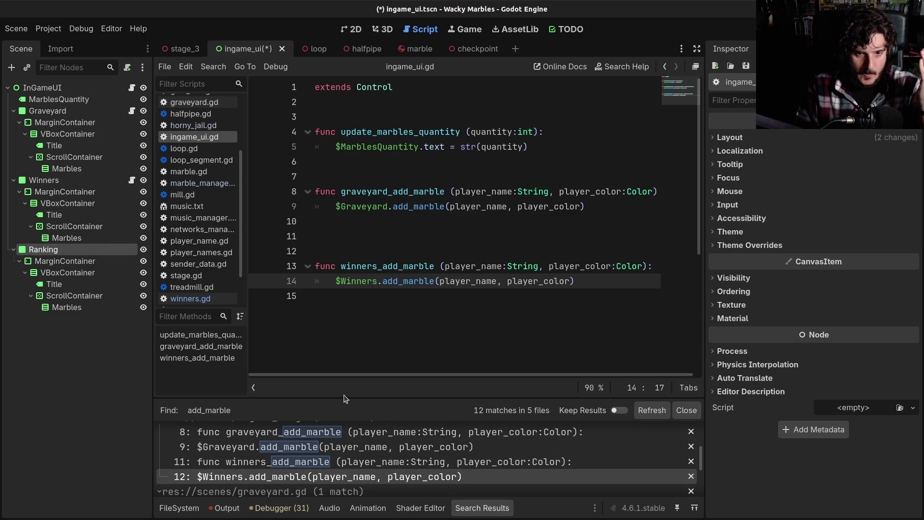
left_click_drag(346, 398, 348, 335)
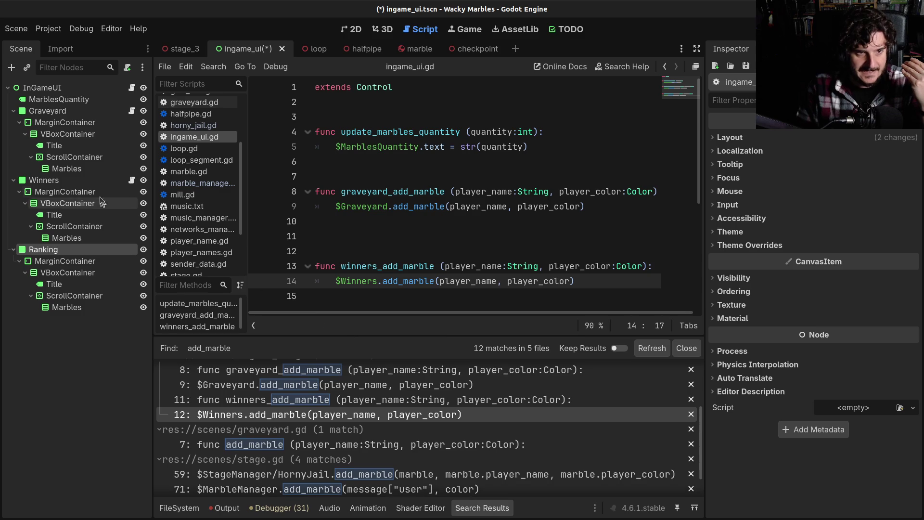
Filter the FileSystem for winners.gd and rename it with an ingameui_ prefix
left_click(117, 181)
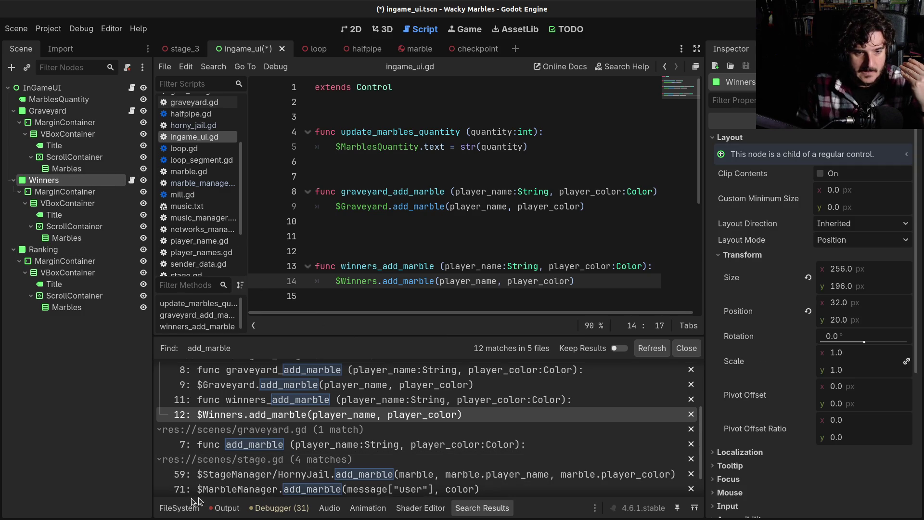
left_click(179, 508)
double_click(502, 264)
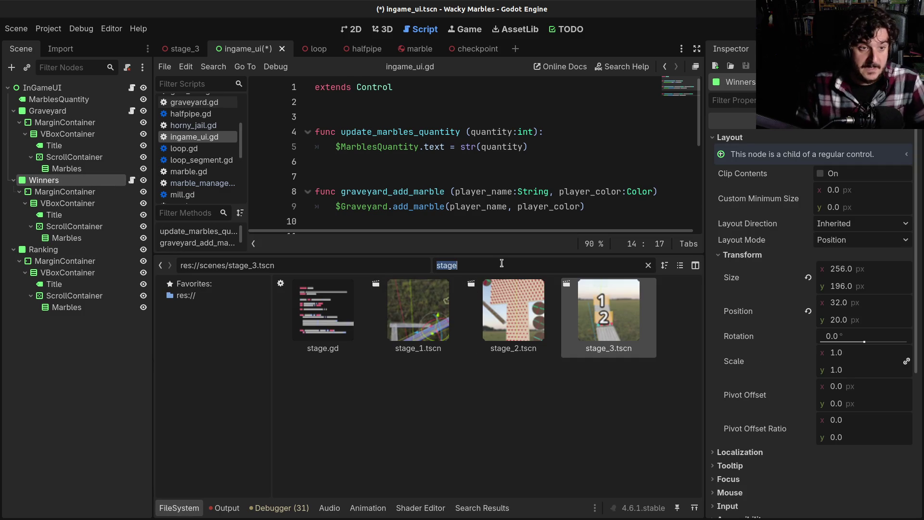
type("winn")
left_click(323, 337)
key("F2")
key("Home")
type("ingameui")
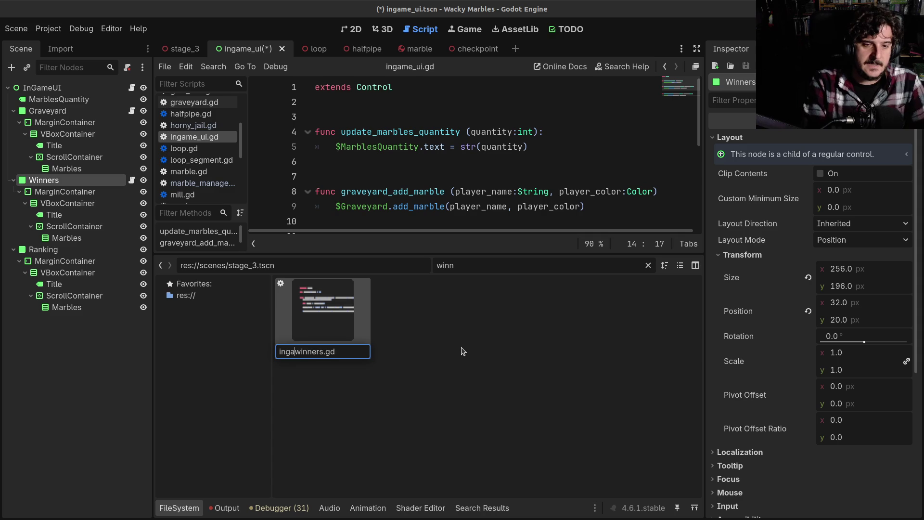
type("_")
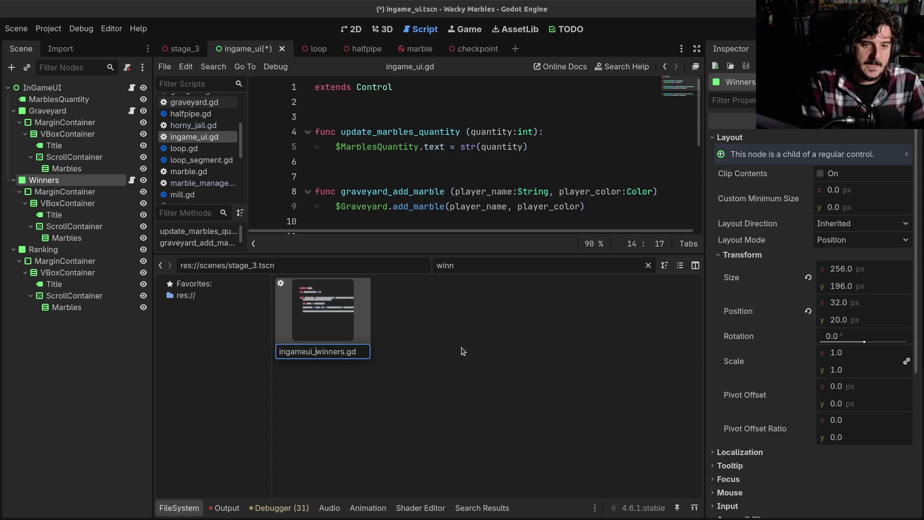
key("shift+Home")
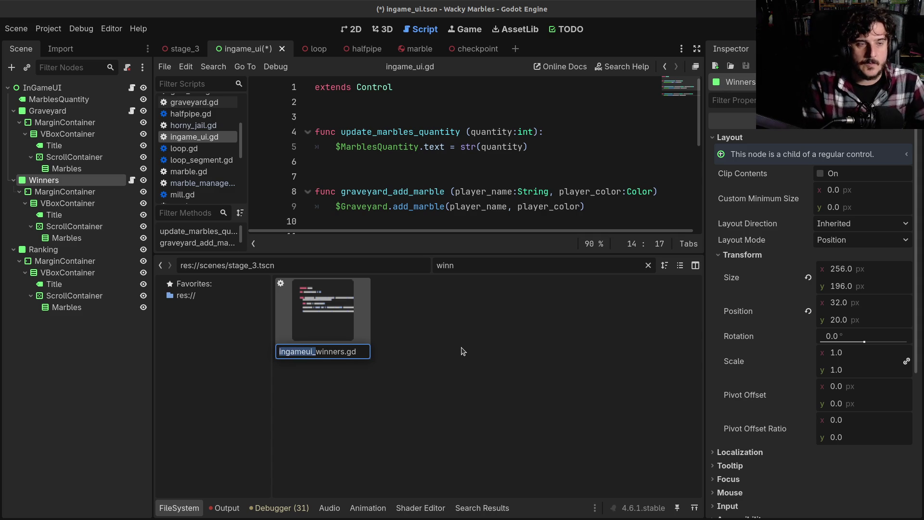
key("Return")
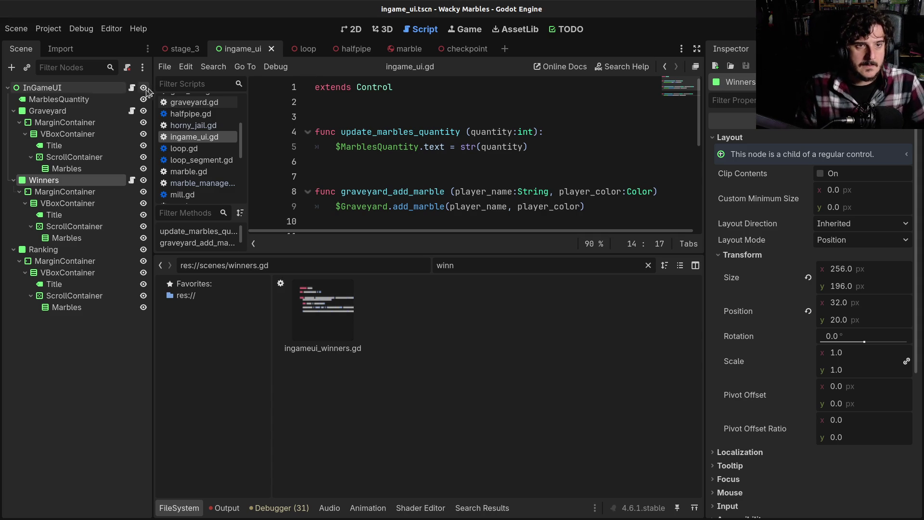
Correct the winners script's name to ingame_ui_winners.gd
left_click(132, 89)
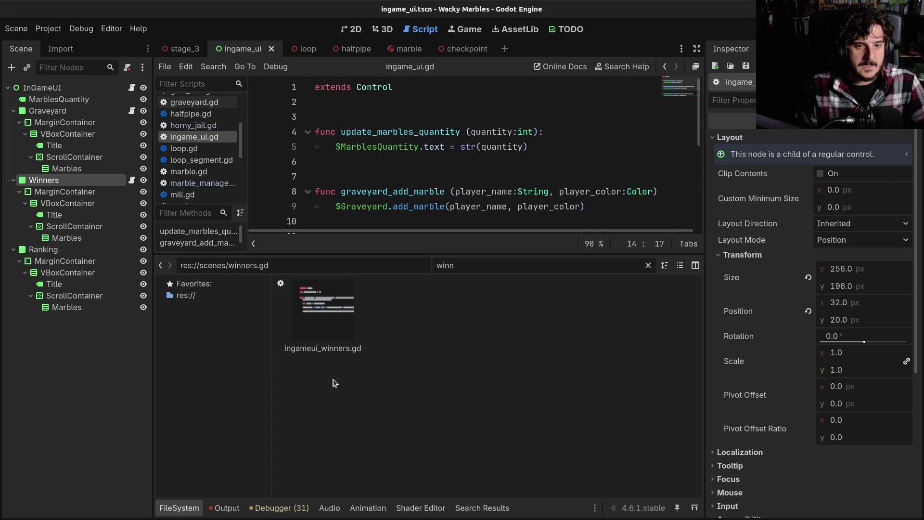
left_click(322, 310)
key("F2")
left_click(311, 352)
type("_")
key("Return")
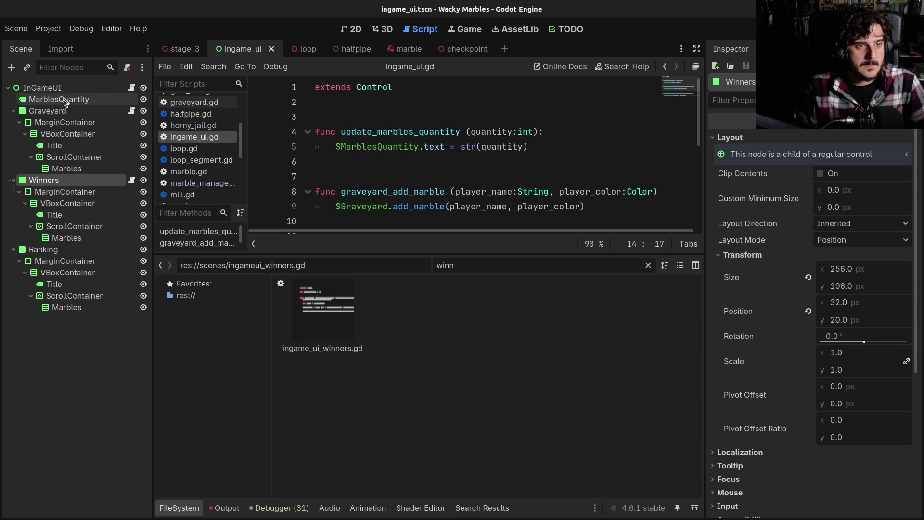
Rename graveyard.gd to ingame_ui_graveyard.gd
left_click(129, 111)
left_click(130, 111)
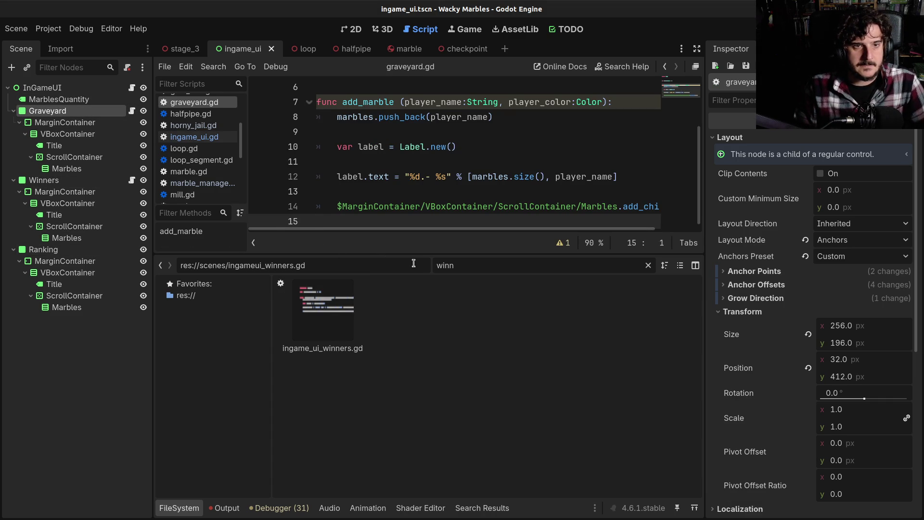
key("BackSpace")
key("BackSpace")
key("BackSpace")
type("grave")
left_click(336, 356)
key("F2")
key("Home")
type("ingame_ui_")
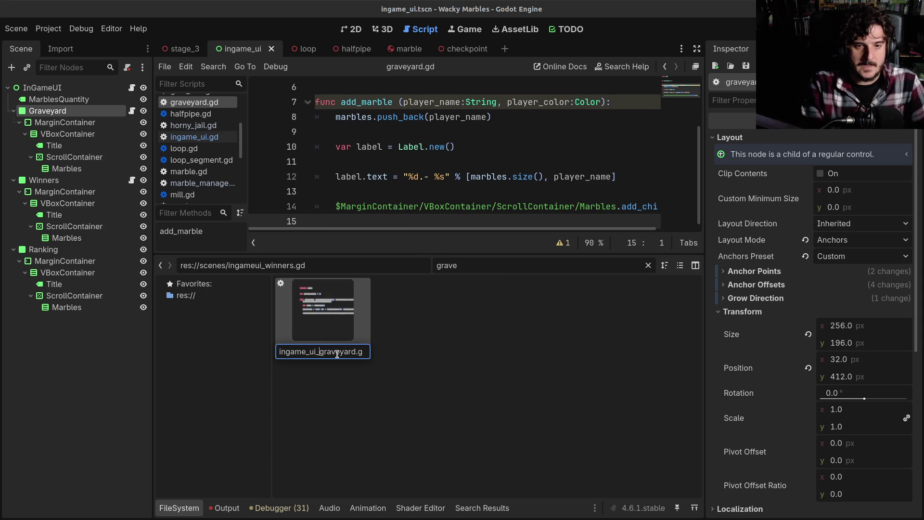
key("Return")
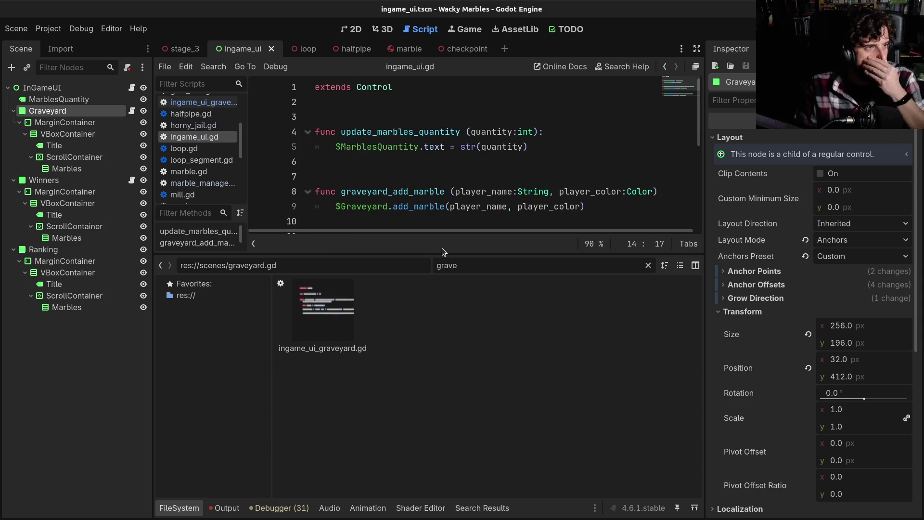
Begin attaching a new script to the Ranking panel at res://scenes/ingame_ui_ranking.gd
left_click(43, 88)
left_click(47, 250)
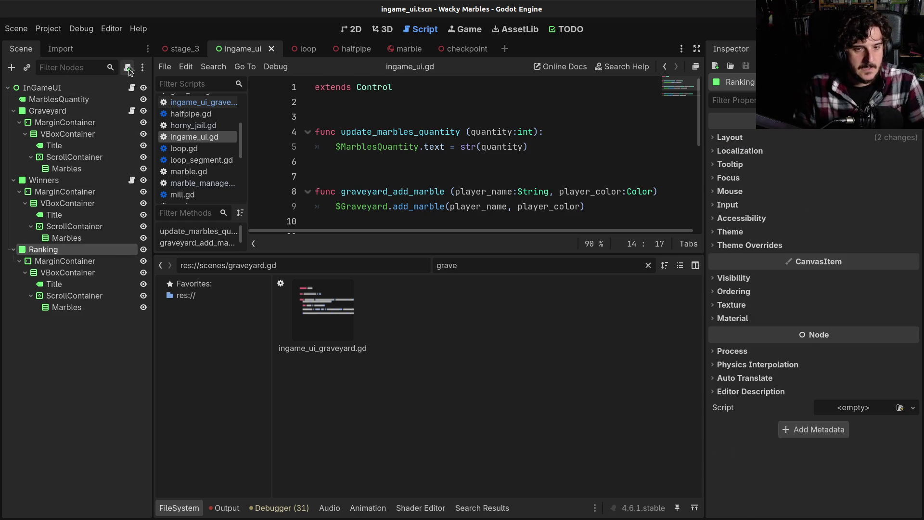
left_click(322, 349)
key("F2")
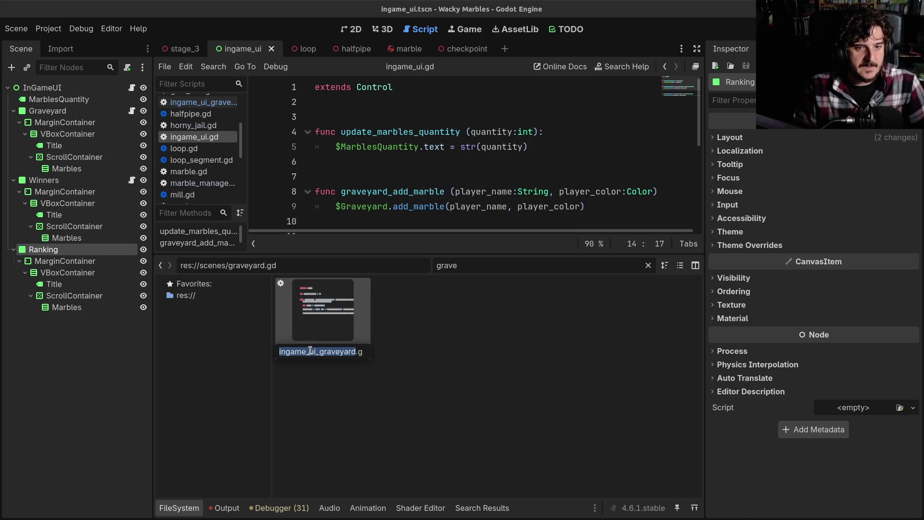
left_click(199, 295)
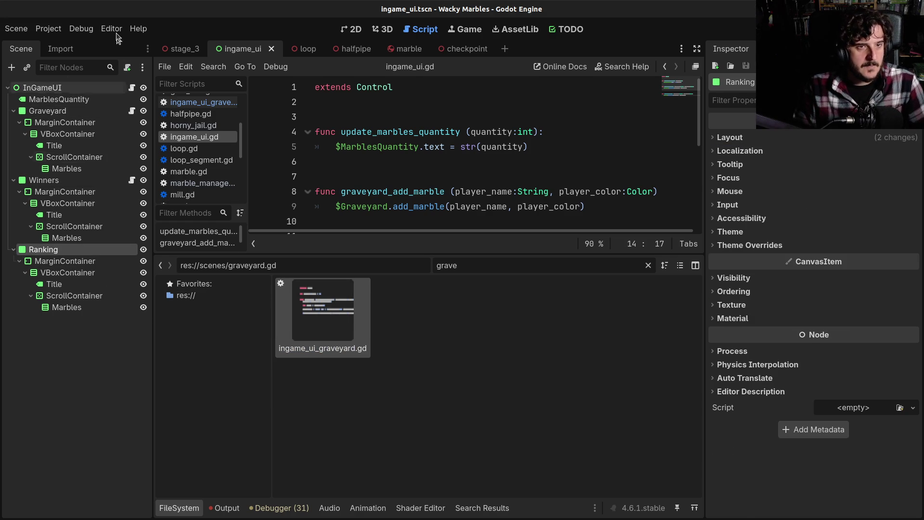
left_click(127, 68)
key("Left")
Create ingame_ui_ranking.gd and copy the marbles array and add_marble code from ingame_ui_winners.gd
type("ingameui_")
type("_")
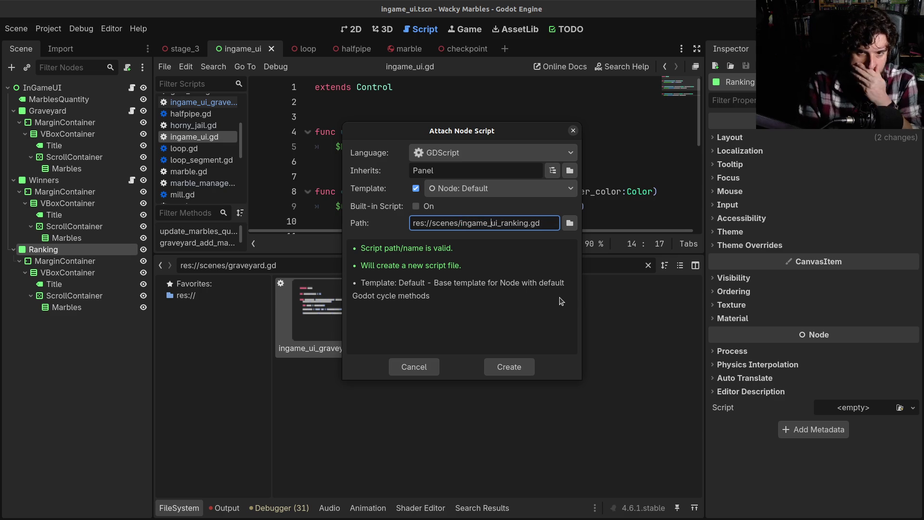
key("Return")
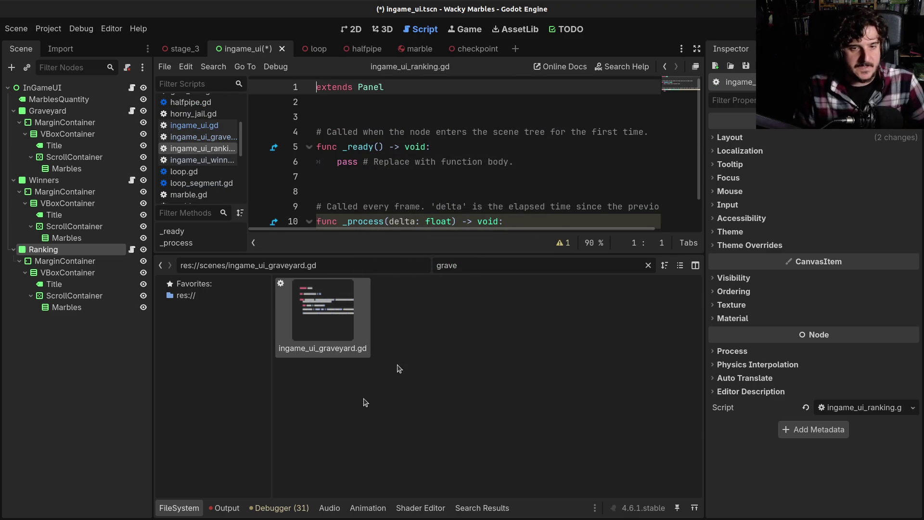
left_click(131, 180)
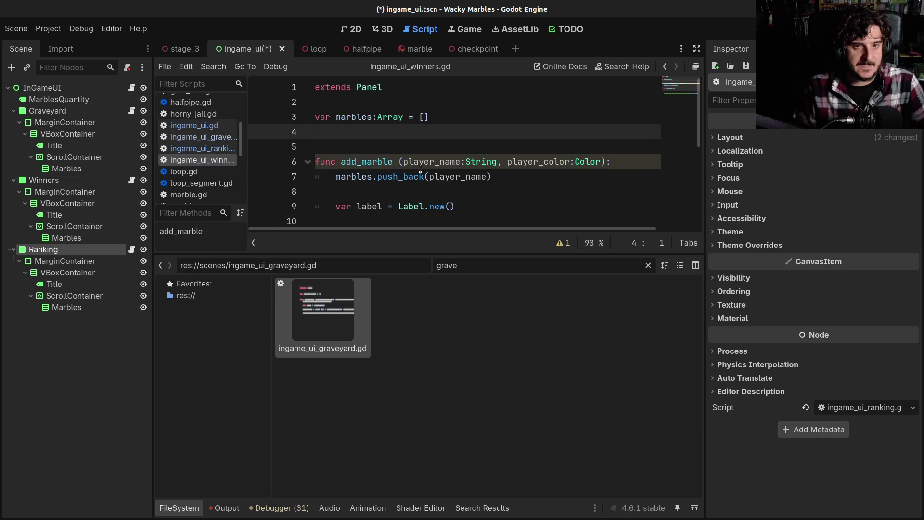
scroll(490, 214, "down", 1)
left_click(193, 509)
mouse_move(464, 331)
left_mouse_down()
mouse_move(261, 131)
mouse_move(260, 117)
left_mouse_up()
scroll(426, 269, "up", 1)
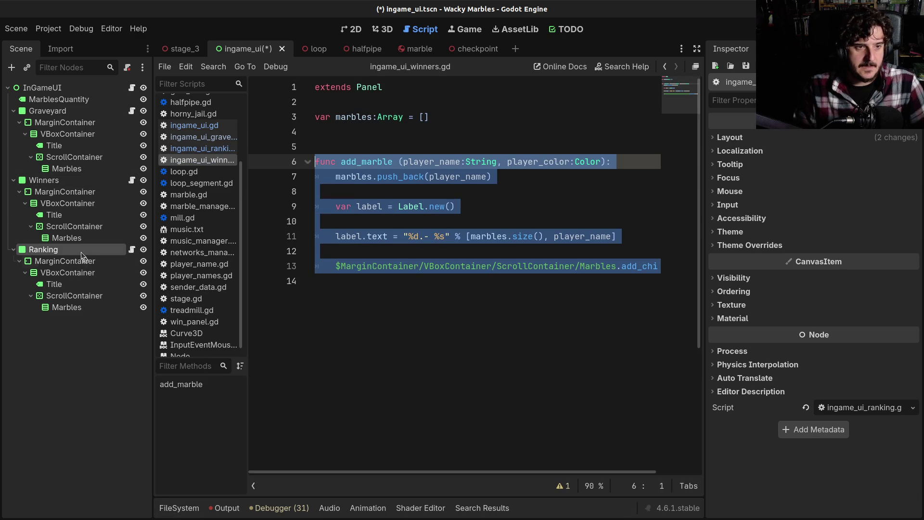
left_click_drag(419, 320, 287, 103)
key("ctrl+c")
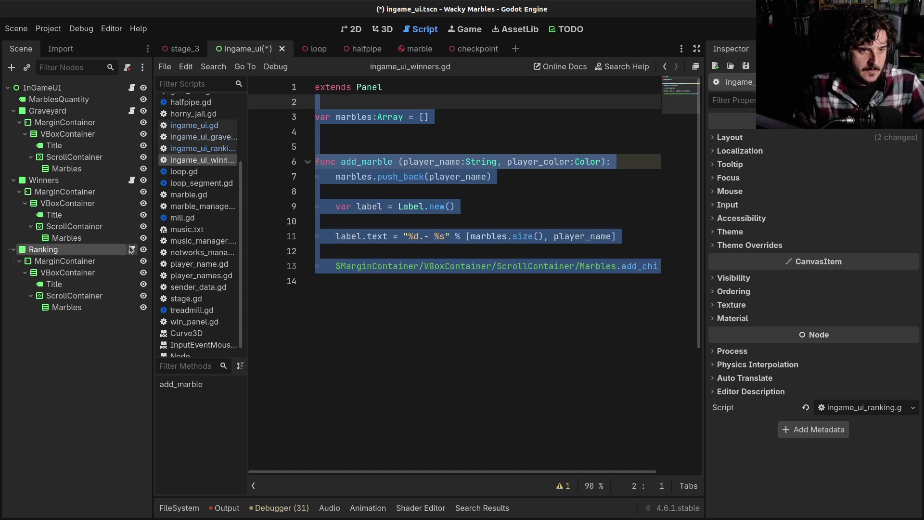
Paste the copied code over the ranking script's template, tidy the spacing, and save
left_click(131, 250)
left_click(358, 284)
left_click_drag(358, 284, 299, 132)
key("ctrl+v")
left_click(357, 118)
key("Up")
key("BackSpace")
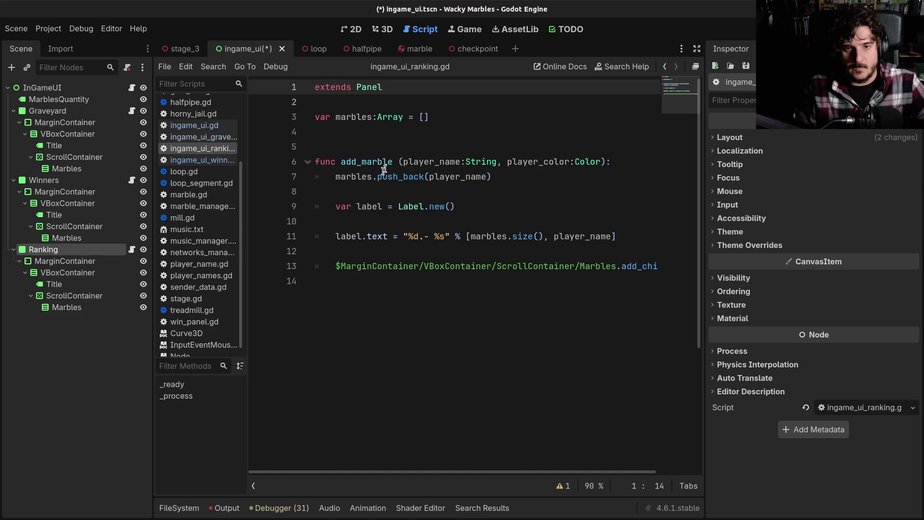
key("ctrl+s")
Check the ScrollContainer/Marbles node path on line 13 and select Ranking's Title label
left_click(443, 266)
left_click(595, 266)
left_click(427, 267)
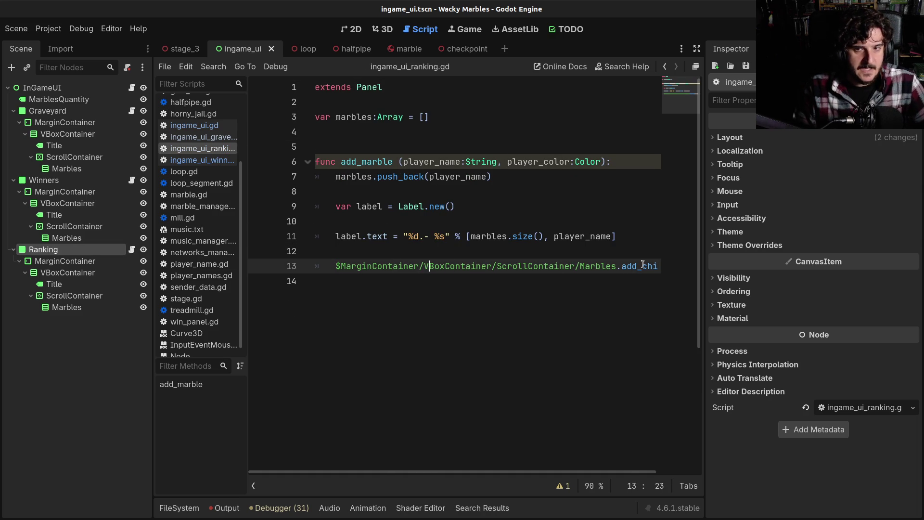
left_click(576, 267)
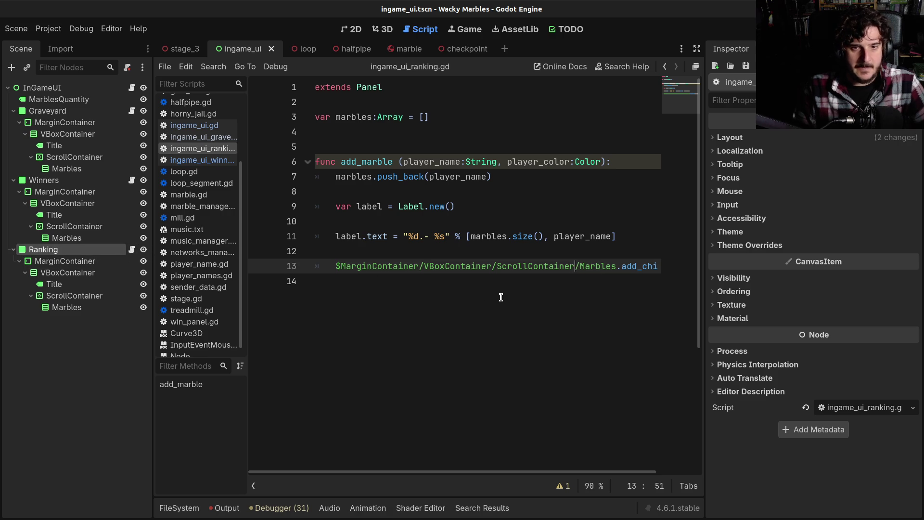
left_click(481, 291)
left_click(72, 283)
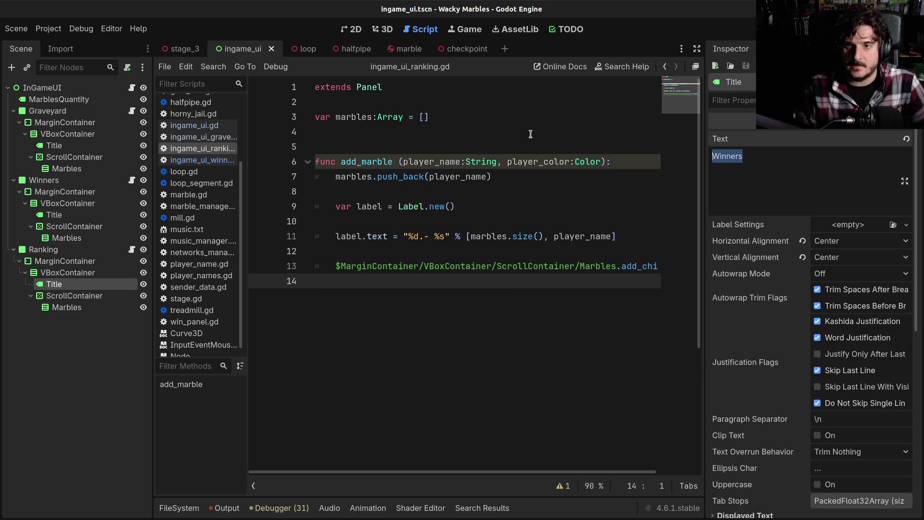
Set the Ranking Title text to Ranking, save the scene, and hide the Winners panel
type("Ranking")
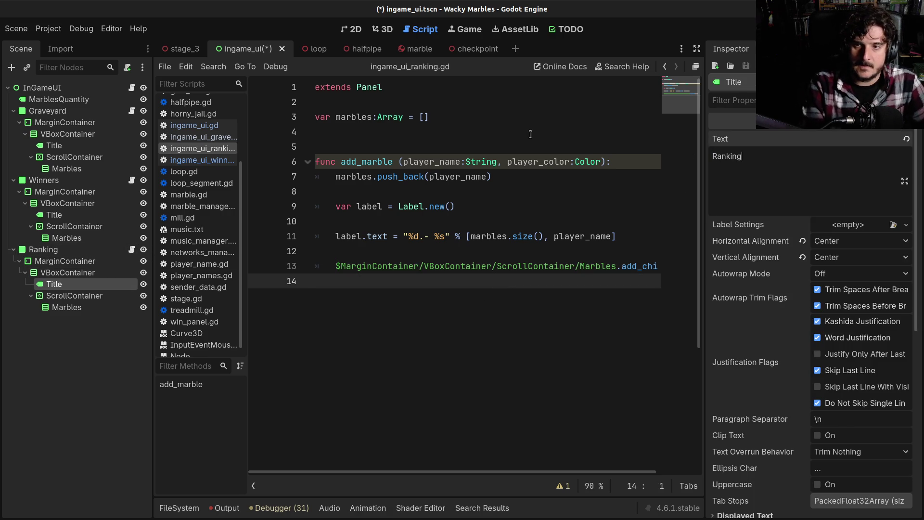
key("ctrl+s")
left_click(72, 214)
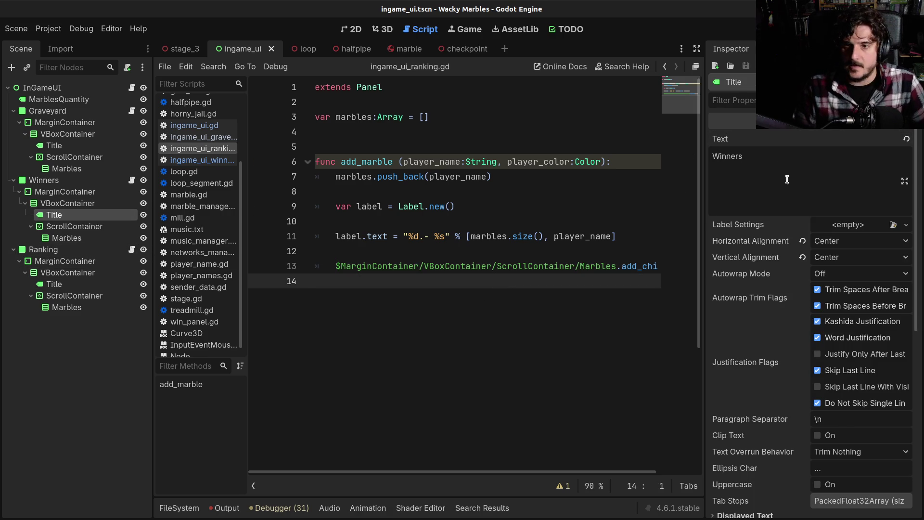
left_click(295, 236)
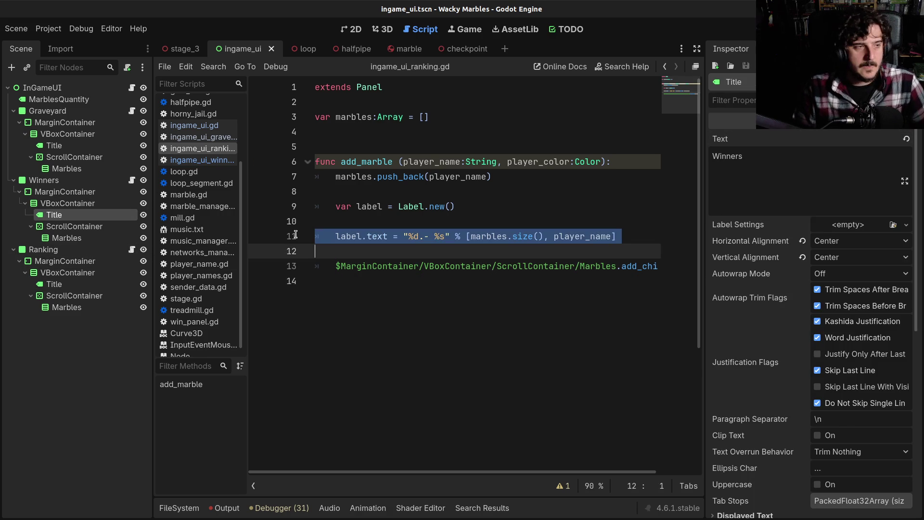
left_click(144, 181)
Review the Winners, Ranking and InGameUI nodes and select add_marble in the ranking script
left_click(384, 236)
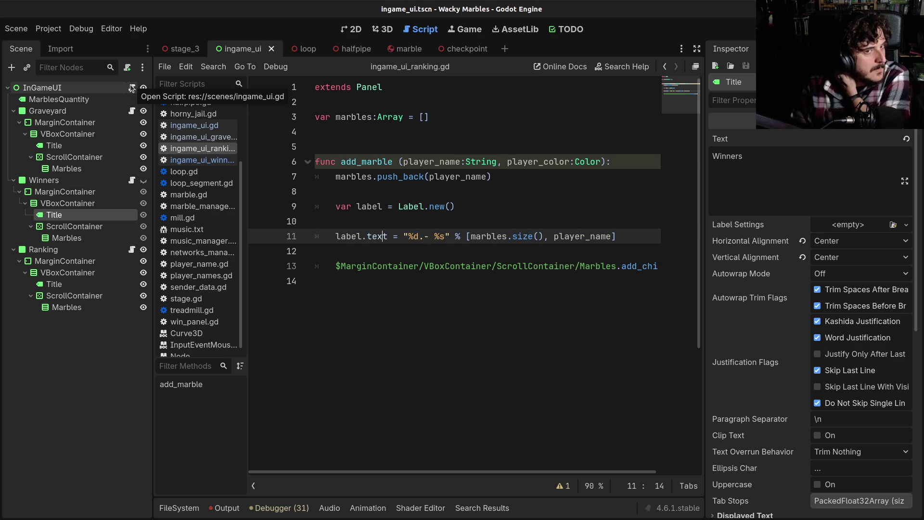
left_click(62, 188)
left_click(65, 181)
left_click(44, 249)
left_click(97, 87)
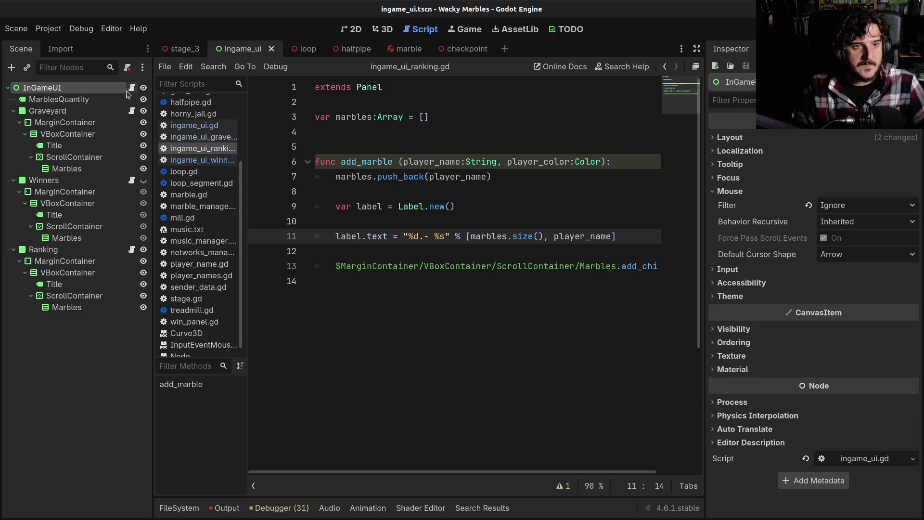
left_click(45, 250)
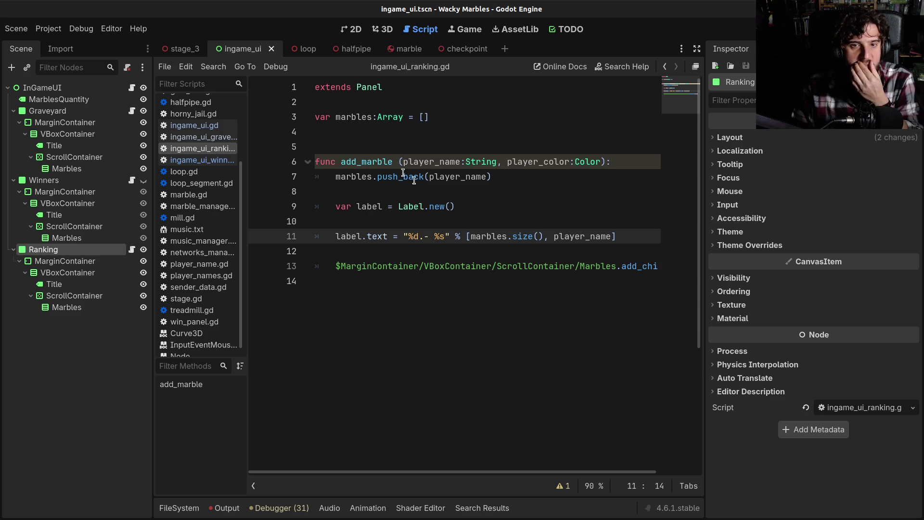
double_click(360, 162)
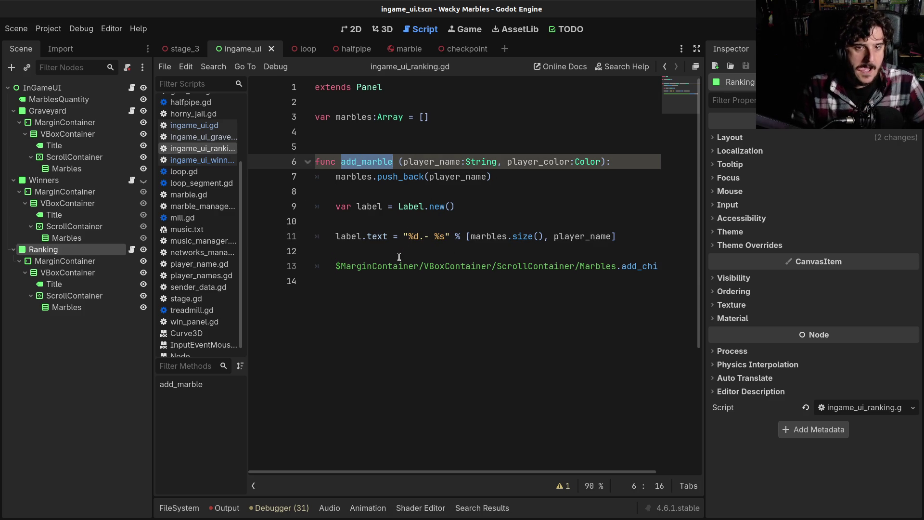
left_click_drag(448, 133, 293, 103)
key("Delete")
key("Delete")
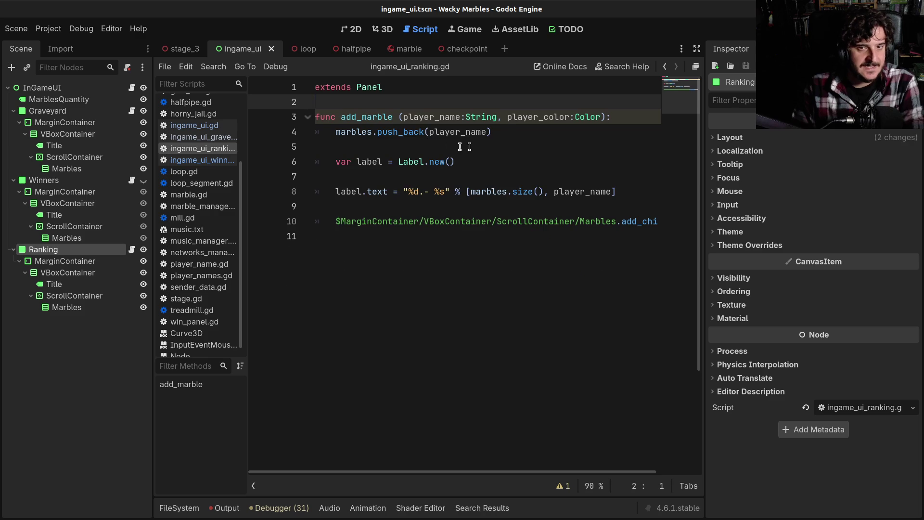
key("Return")
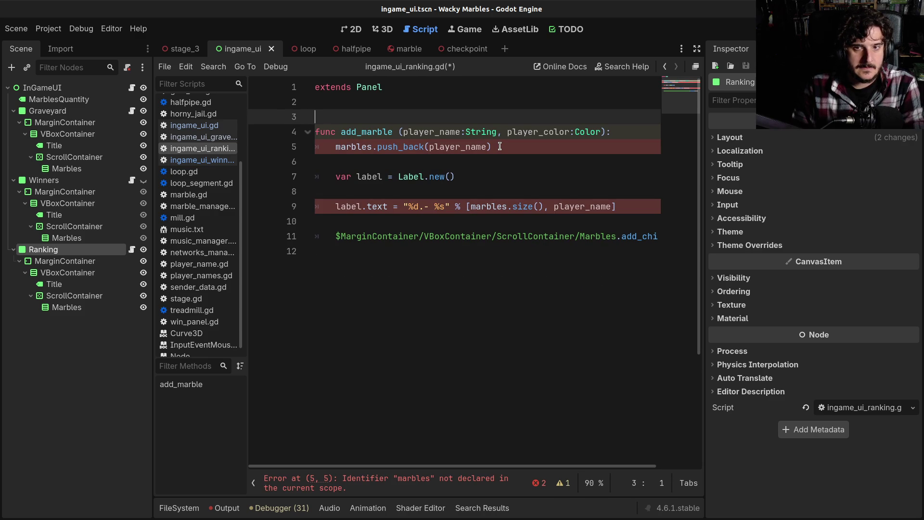
left_click_drag(500, 146, 250, 147)
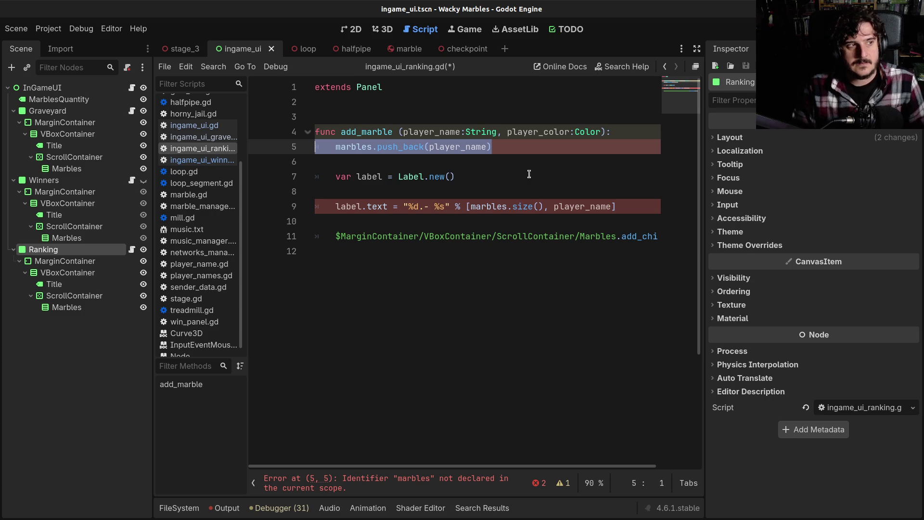
key("ctrl+z")
key("ctrl+z")
key("ctrl+z")
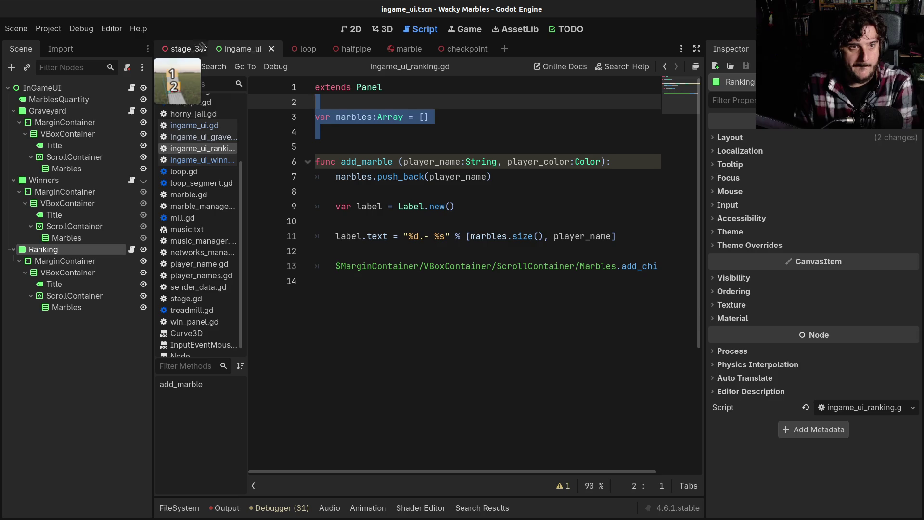
In the stage_3 scene, move CheckpointManager and FollowCamera3D above CanvasLayer
left_click(181, 49)
left_click(58, 249)
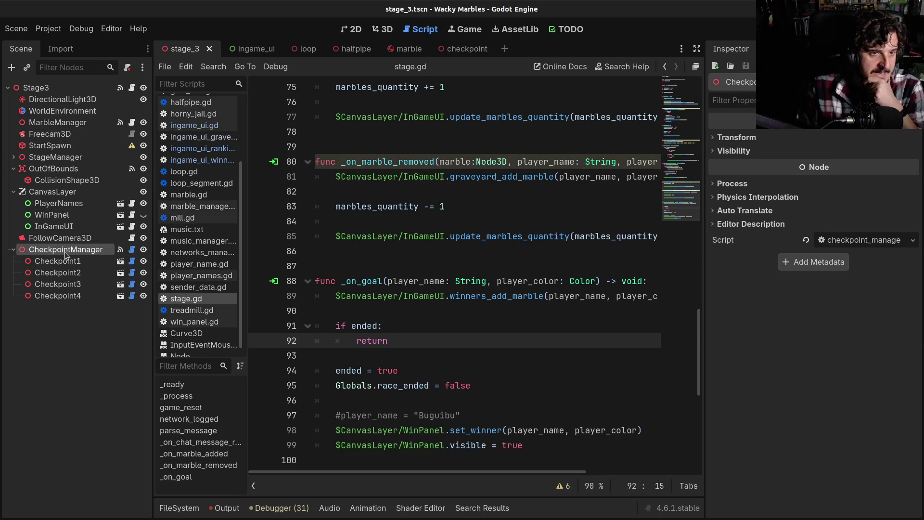
left_click_drag(43, 249, 45, 188)
mouse_move(43, 296)
left_mouse_down()
mouse_move(36, 212)
mouse_move(34, 245)
left_mouse_up()
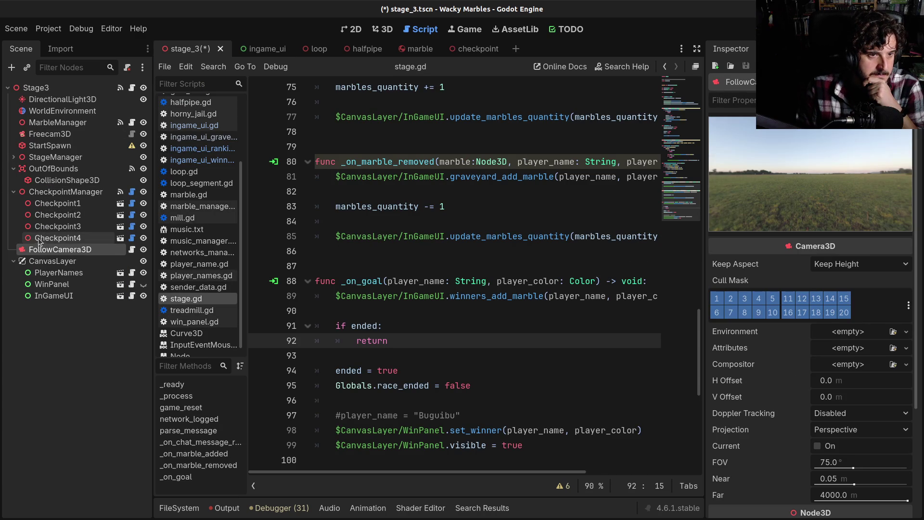
Move FollowCamera3D between Freecam3D and StartSpawn
left_click(44, 192)
left_click(14, 168)
left_click(22, 158)
left_click(21, 126)
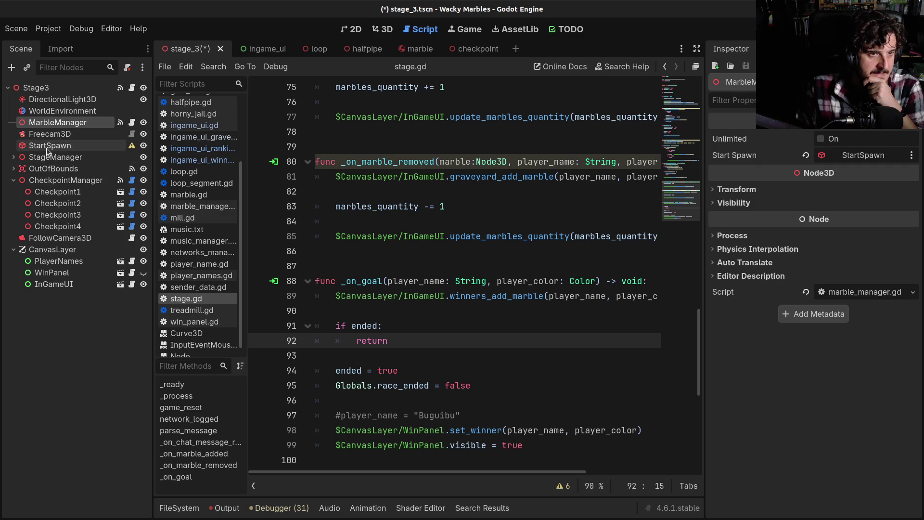
left_click_drag(51, 238, 54, 143)
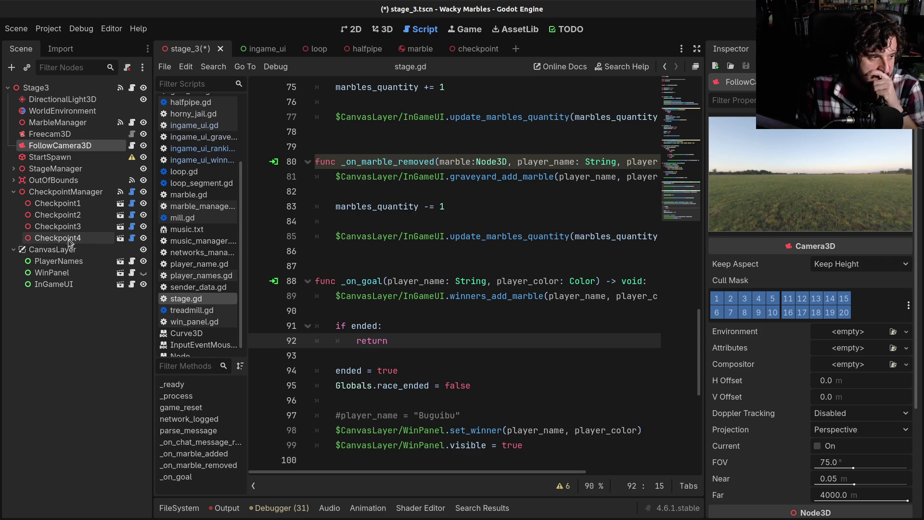
left_click(36, 158)
left_click(57, 122)
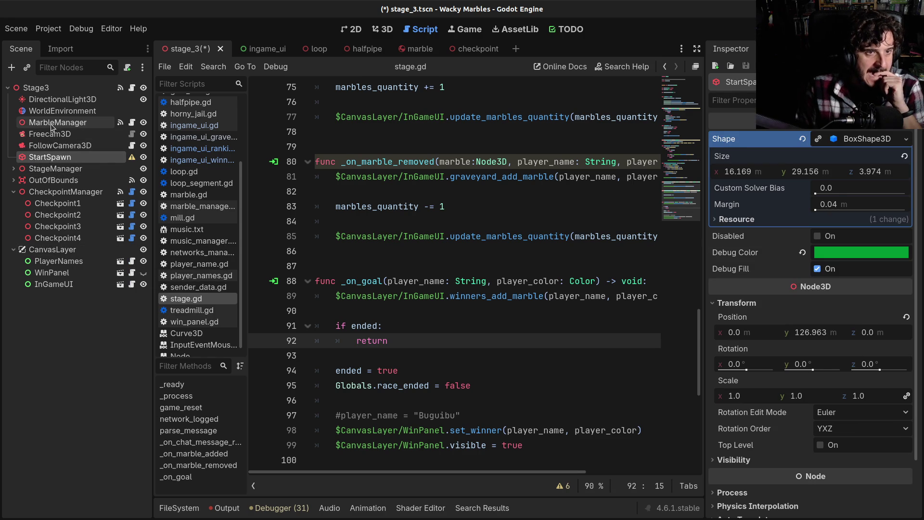
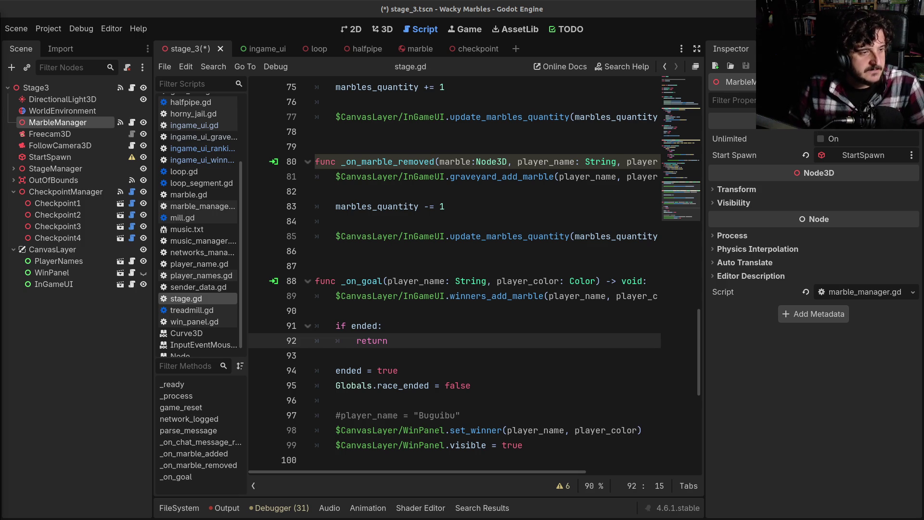
Leave stage.gd and open checkpoint_manager.gd from the CheckpointManager node, caret below the extends line
left_click(403, 297)
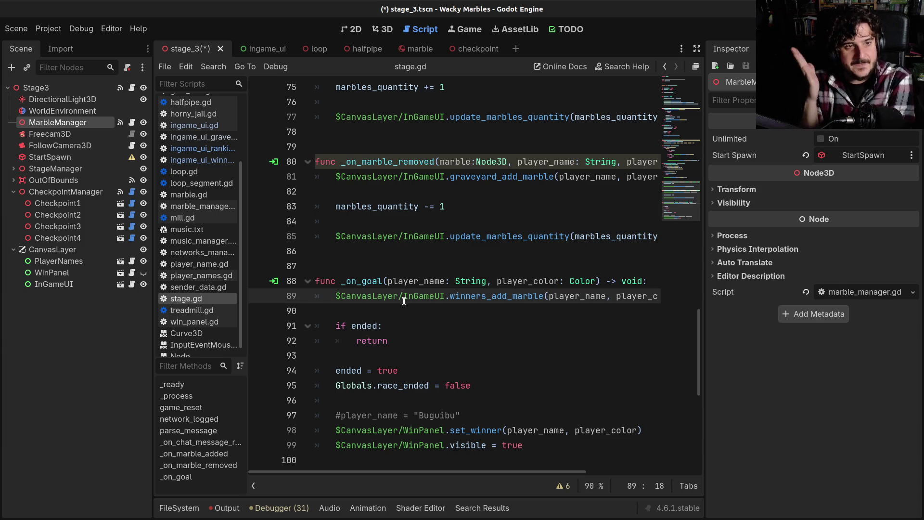
left_click(83, 192)
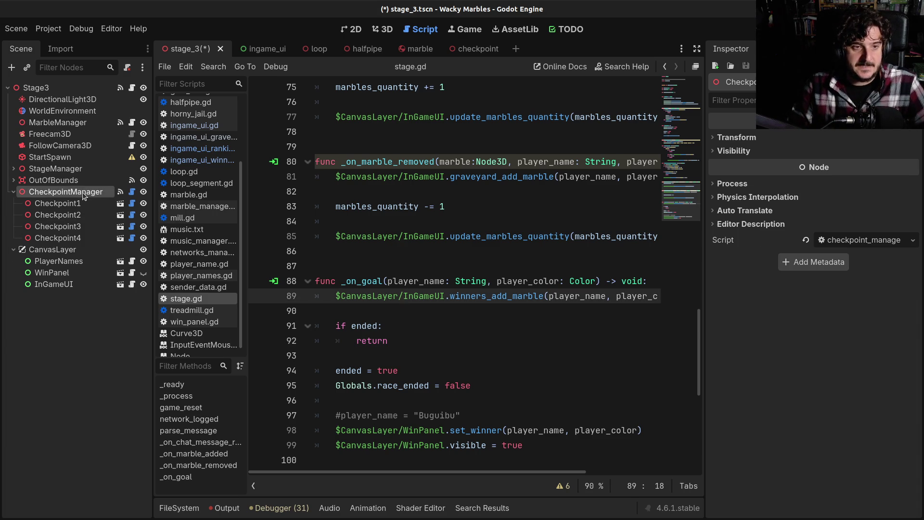
left_click(133, 192)
left_click(395, 123)
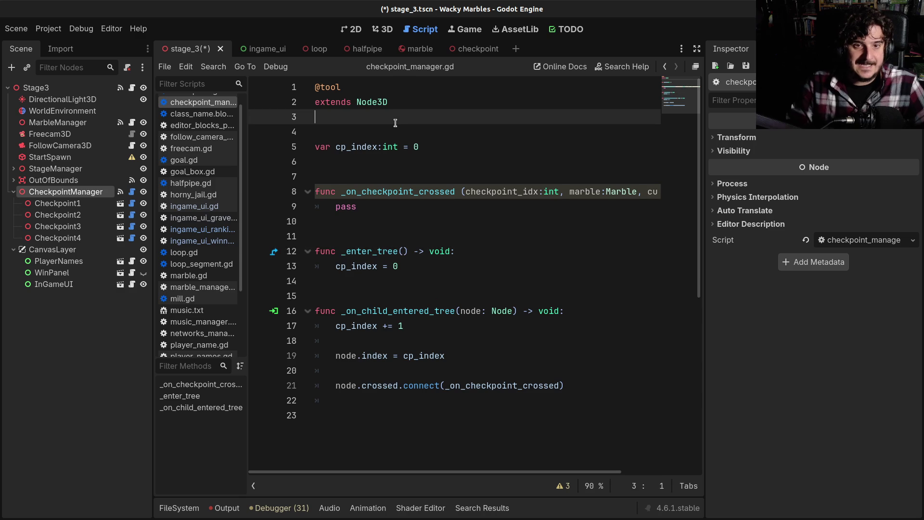
key("Return")
key("Return")
type("@export var ")
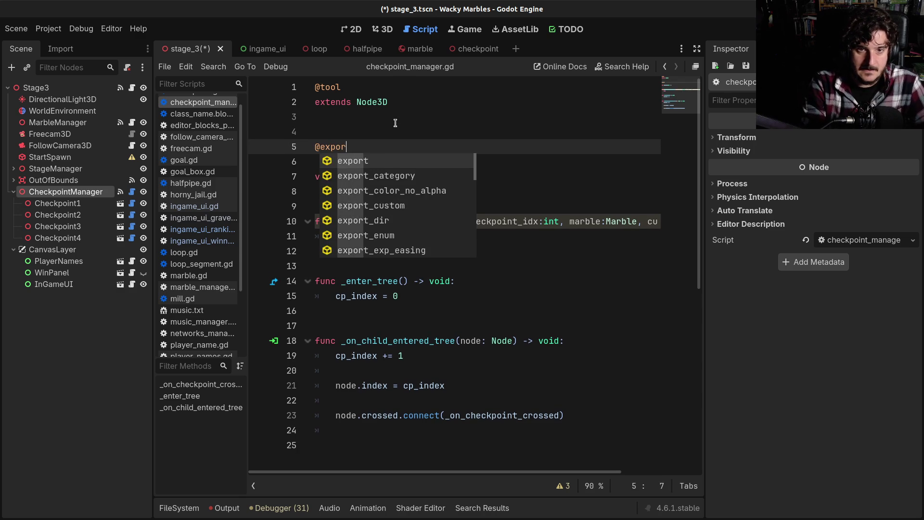
type("c")
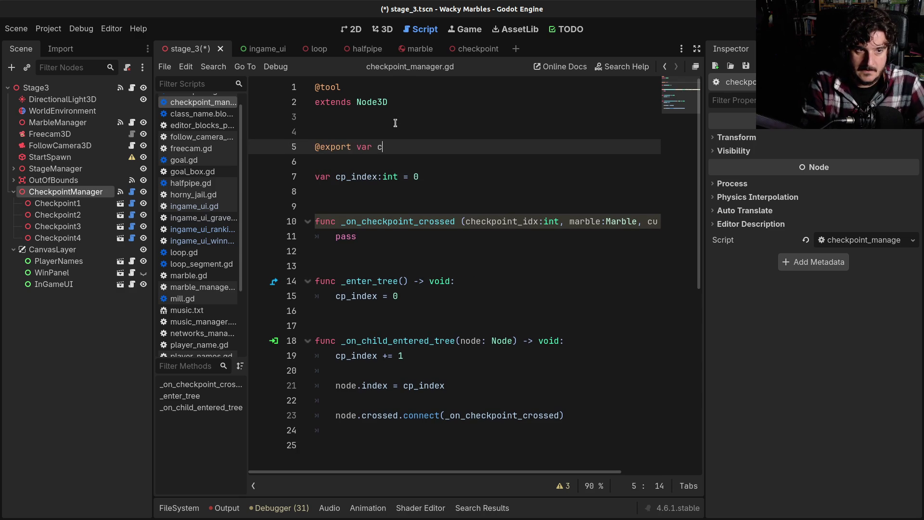
key("BackSpace")
type("marble_")
type("manger:Node3D")
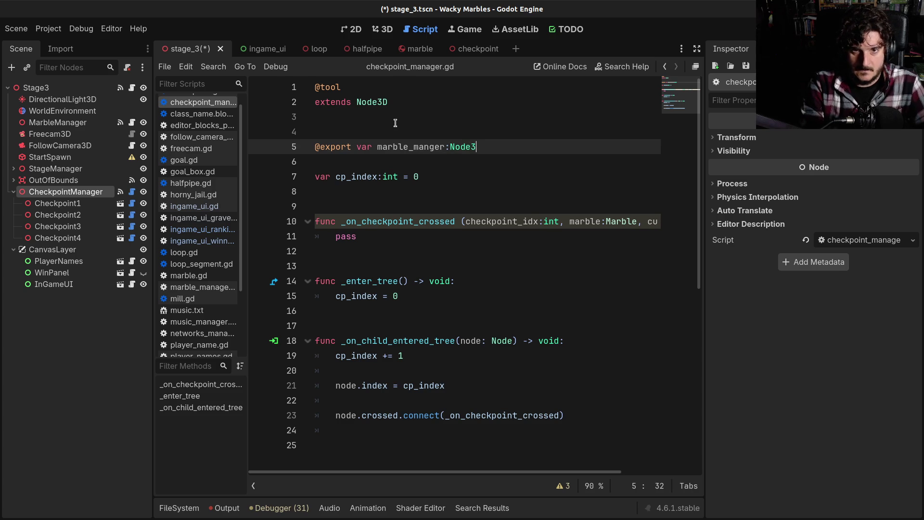
key("ctrl+s")
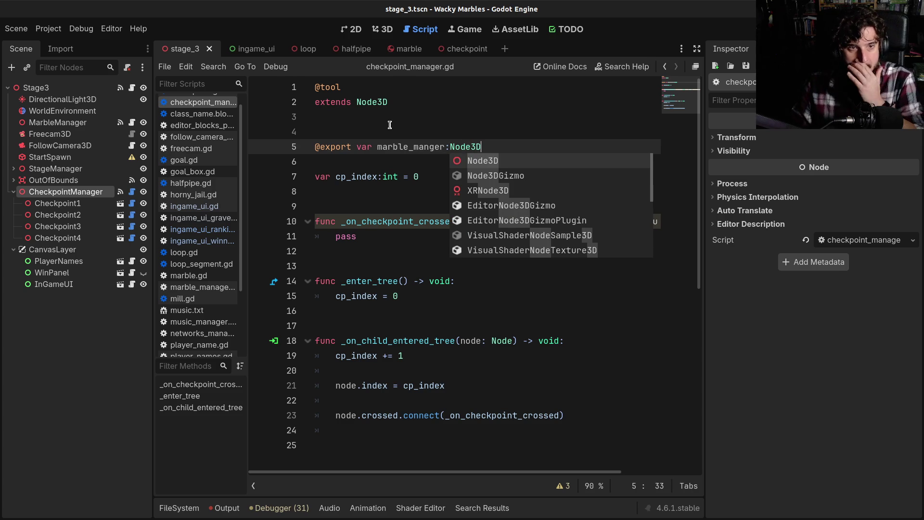
left_click(389, 125)
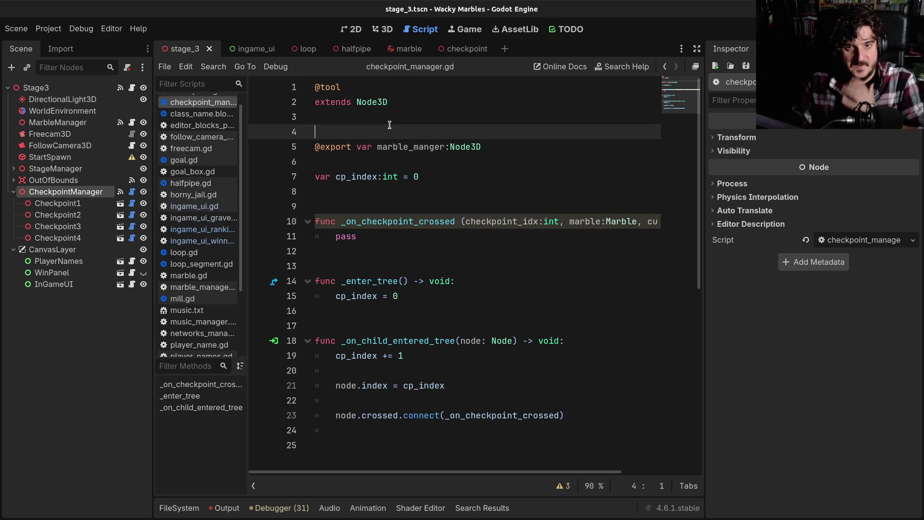
Assign the MarbleManager node to CheckpointManager's Marble Manger property and save the scene
left_click(57, 204)
left_click(63, 191)
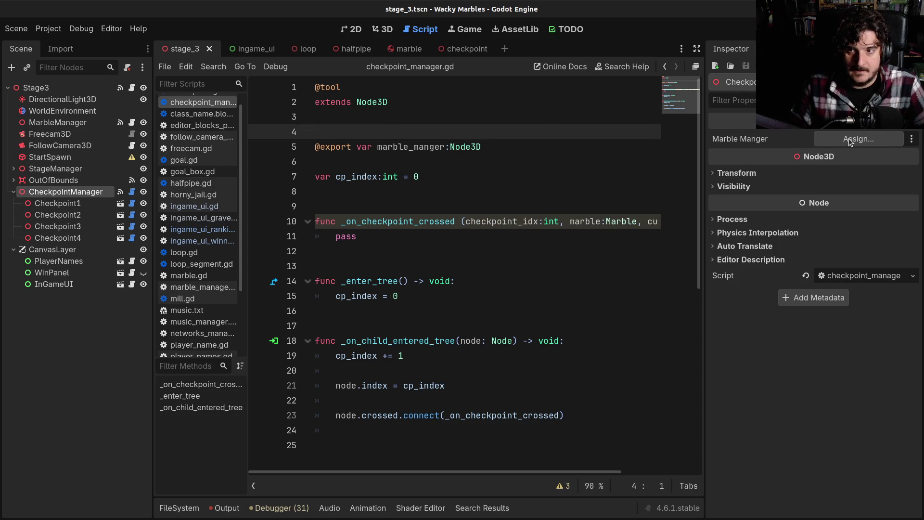
left_click(850, 142)
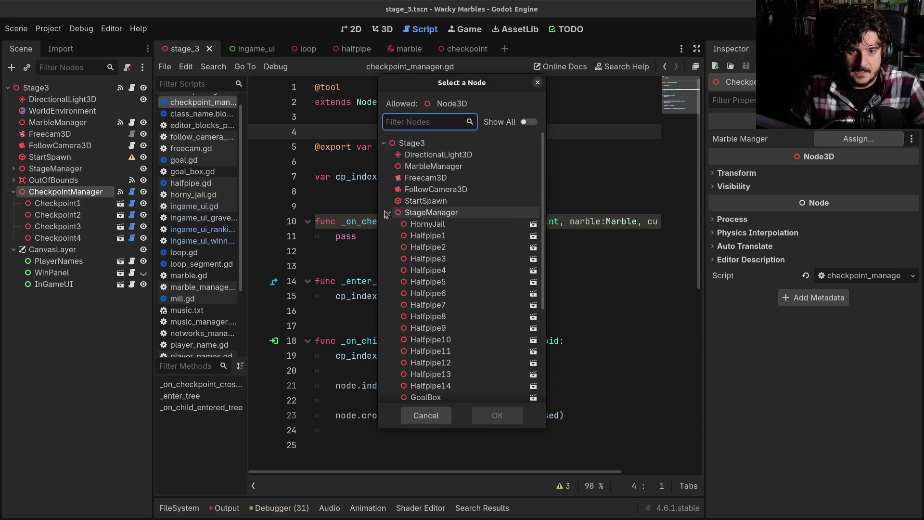
left_click(390, 212)
left_click(434, 166)
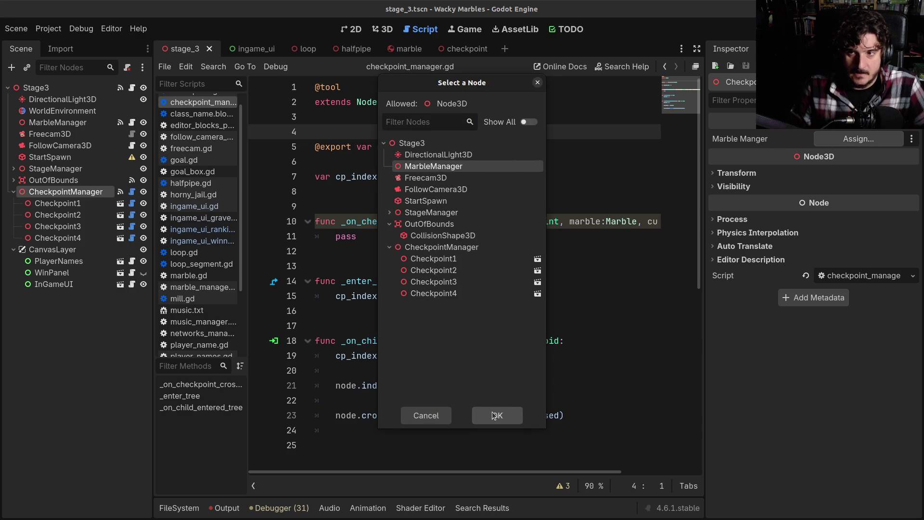
left_click(493, 415)
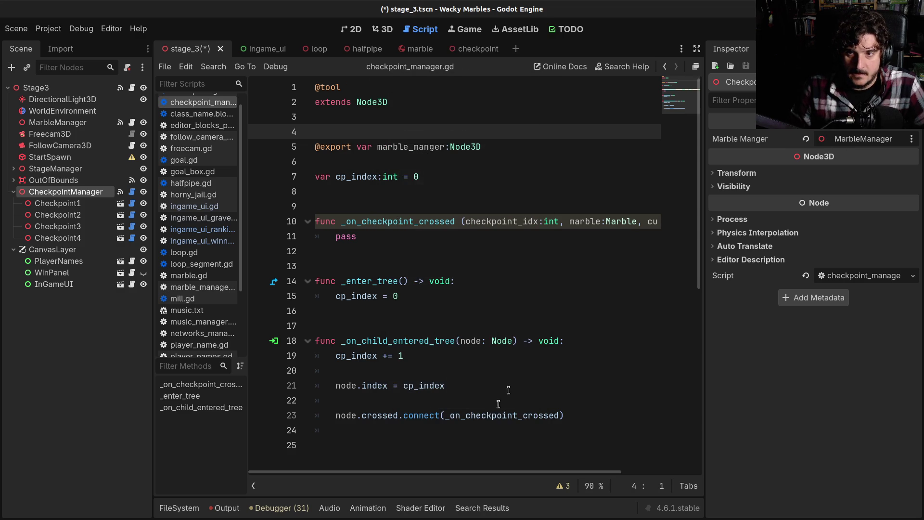
left_click(395, 176)
key("ctrl+s")
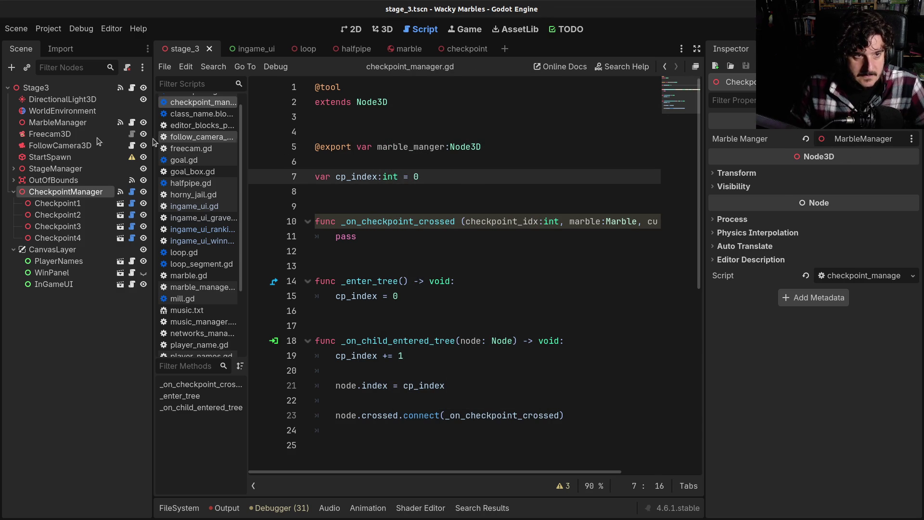
left_click(92, 123)
Add 'class_name MarbleManager' atop marble_manager.gd, then select Node3D in checkpoint_manager.gd's export line
left_click(131, 123)
scroll(532, 105, "up", 5)
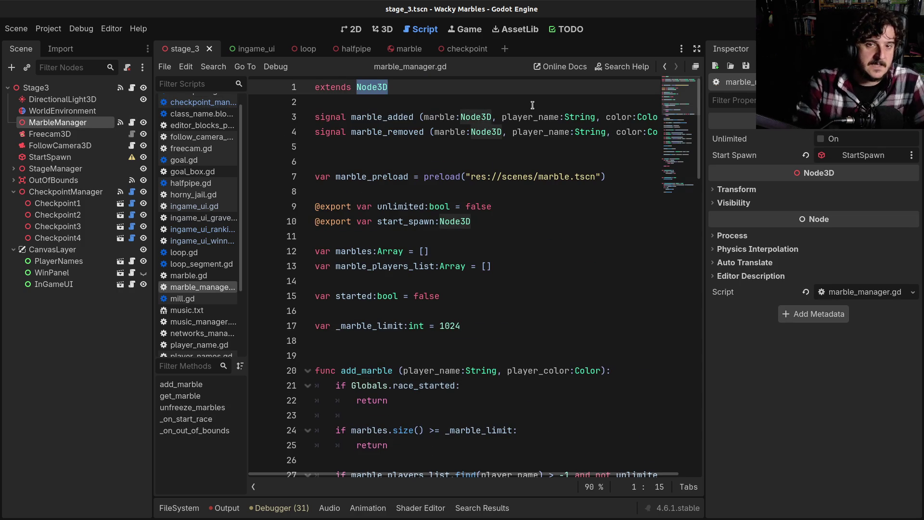
key("Home")
key("Return")
key("Up")
type("class_name MarbleManager")
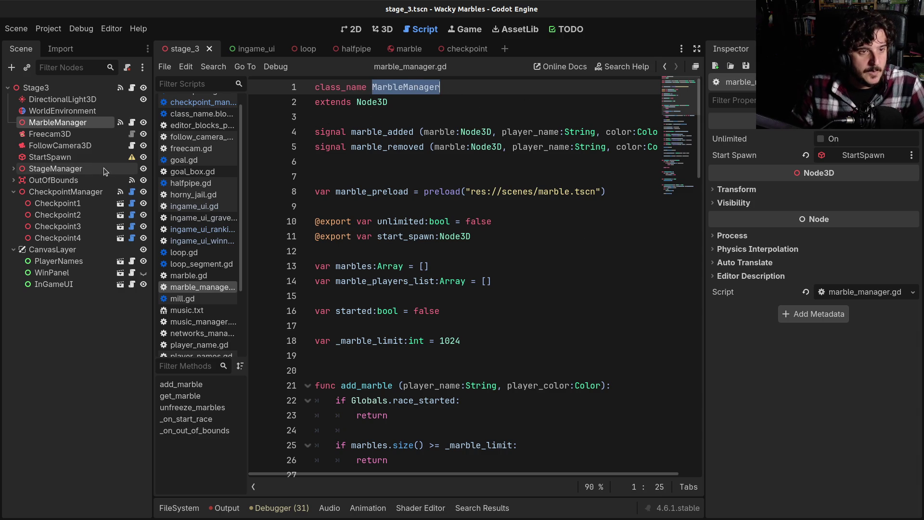
left_click(132, 192)
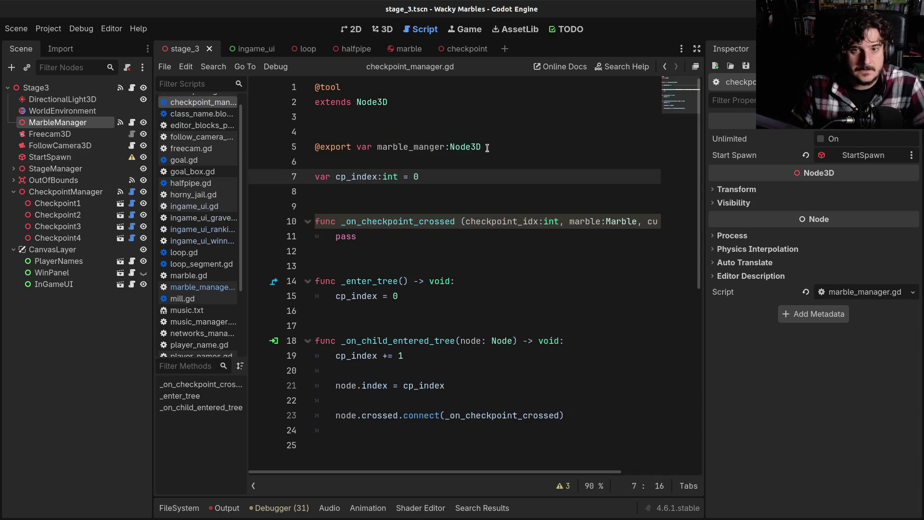
double_click(461, 147)
Retype the export as MarbleManager and check CheckpointManager's Marble Manger property without assigning
type("MarbleManager")
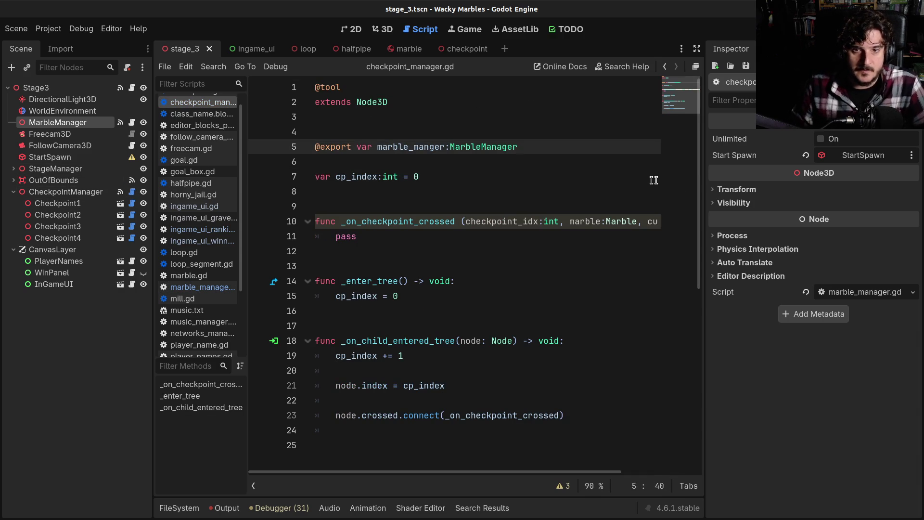
left_click(63, 192)
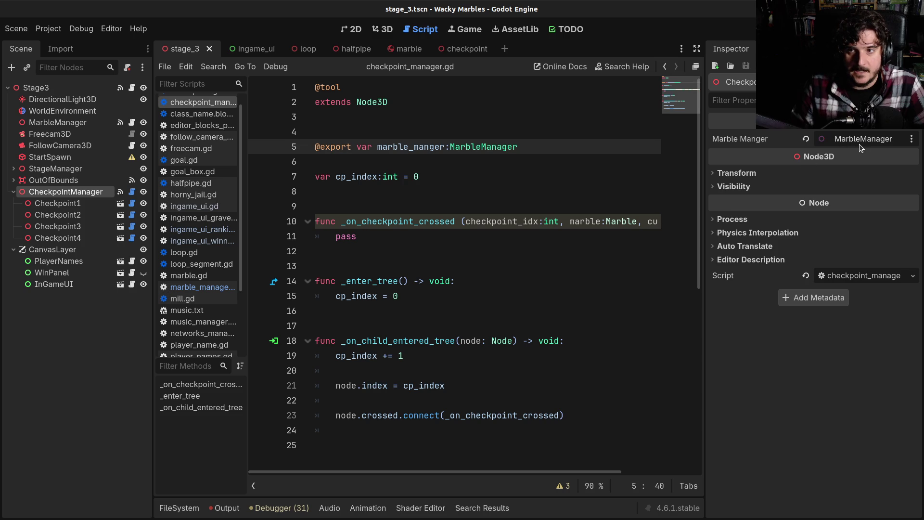
left_click(862, 145)
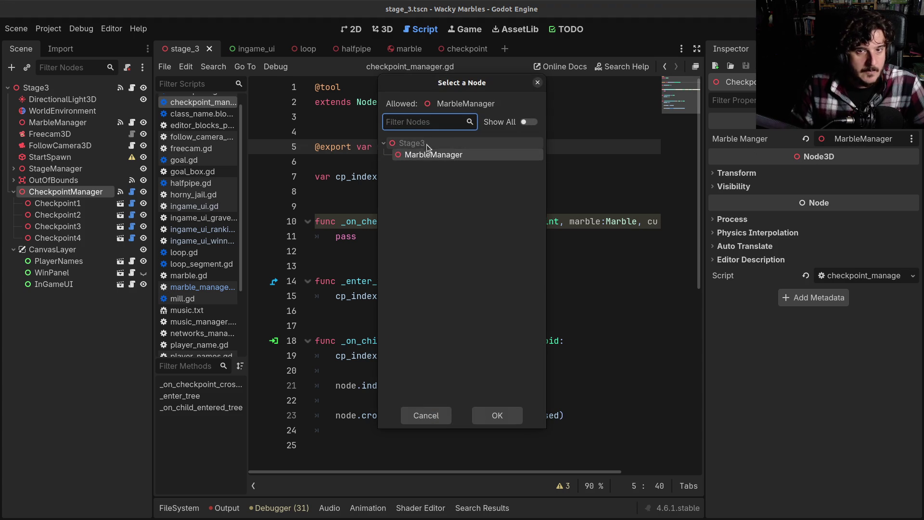
left_click(537, 82)
left_click(452, 208)
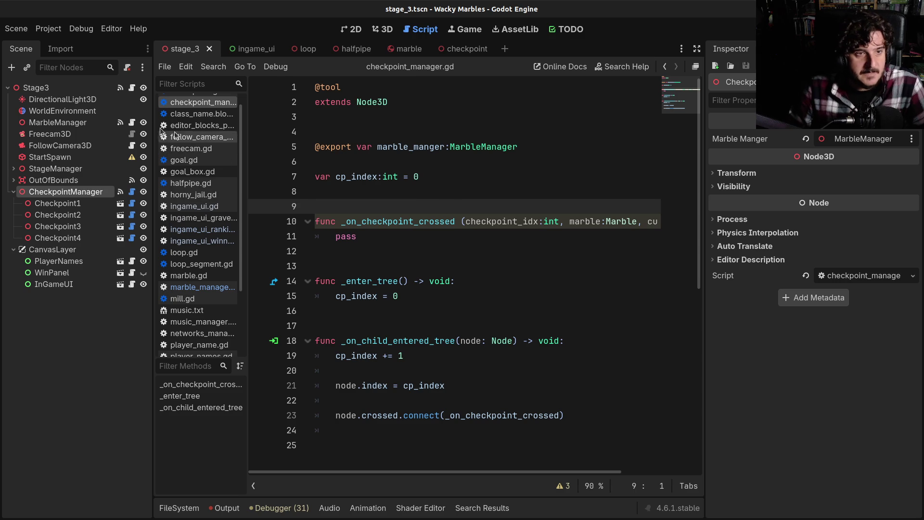
left_click(428, 145)
Rename the export to marble_manager, assign MarbleManager, save stage_3, and check marble_manager.gd
type("a")
left_click(858, 139)
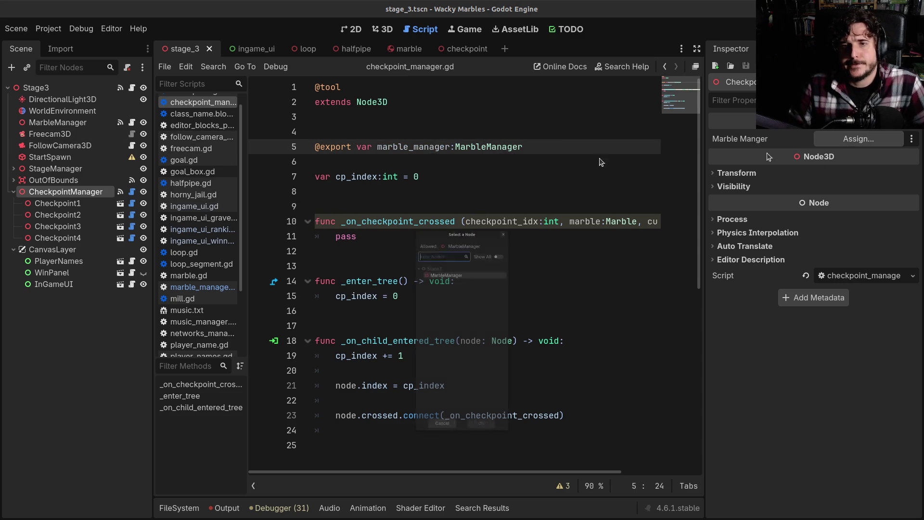
double_click(411, 154)
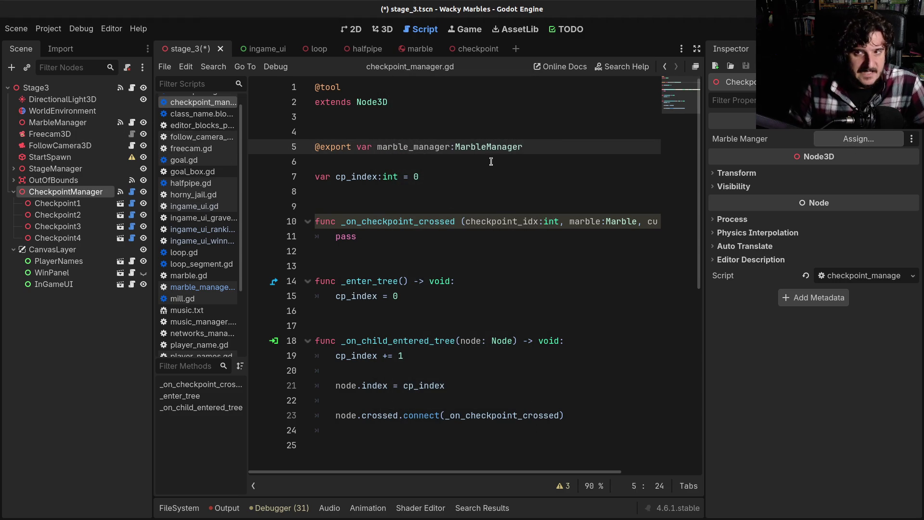
key("ctrl+s")
left_click(84, 124)
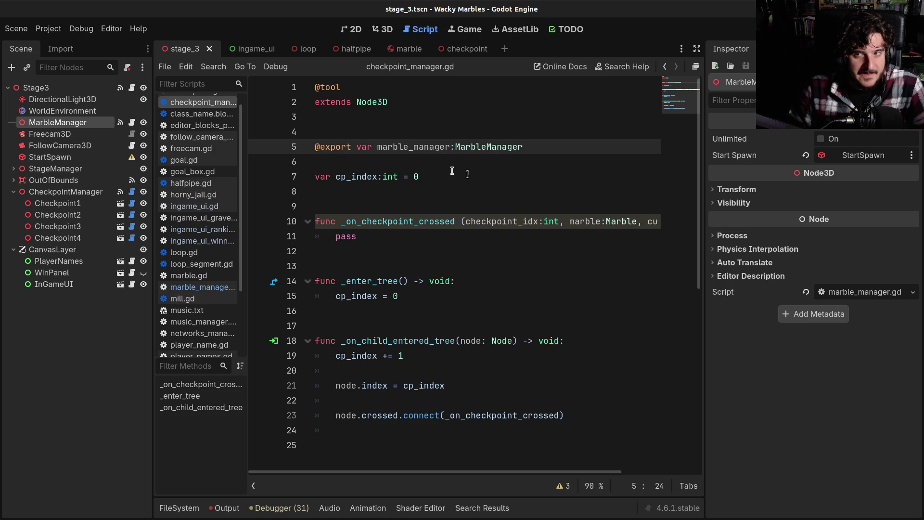
left_click(129, 121)
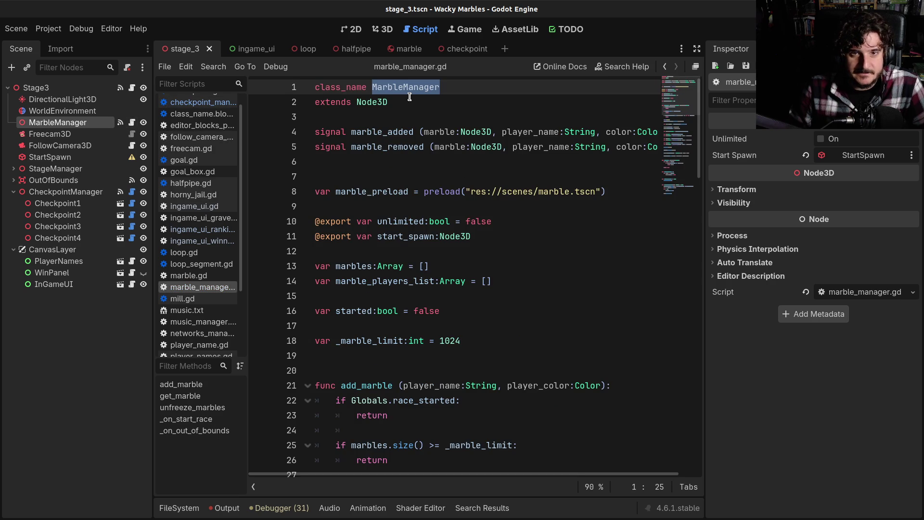
left_click(664, 67)
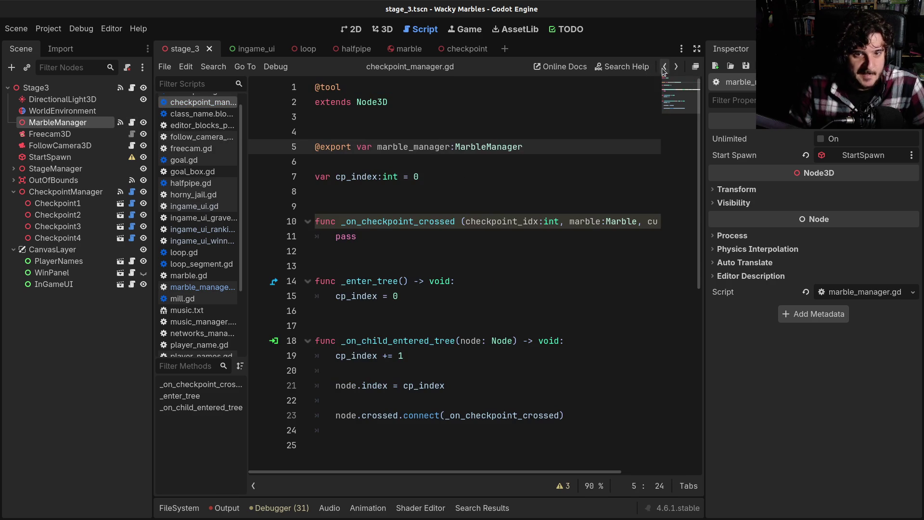
left_click(384, 223)
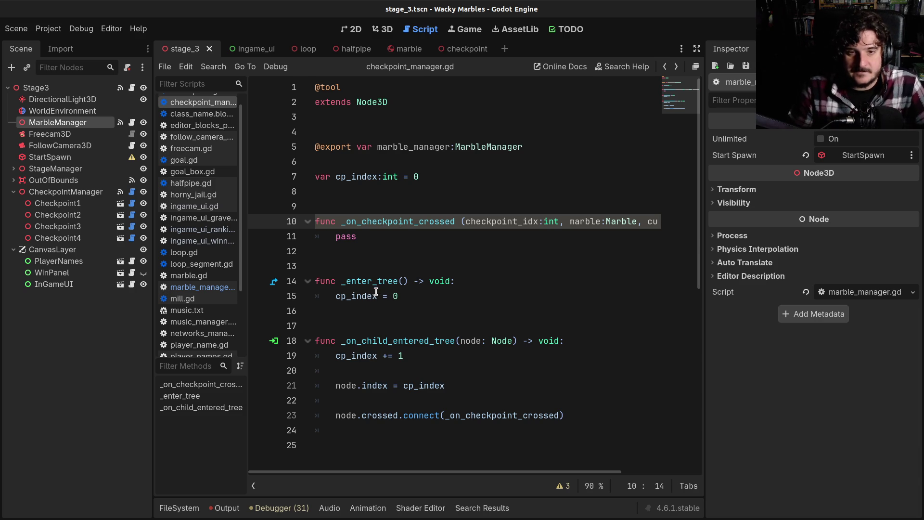
Set CheckpointManager's Marble Manager property to the MarbleManager node and save the scene
left_click(408, 250)
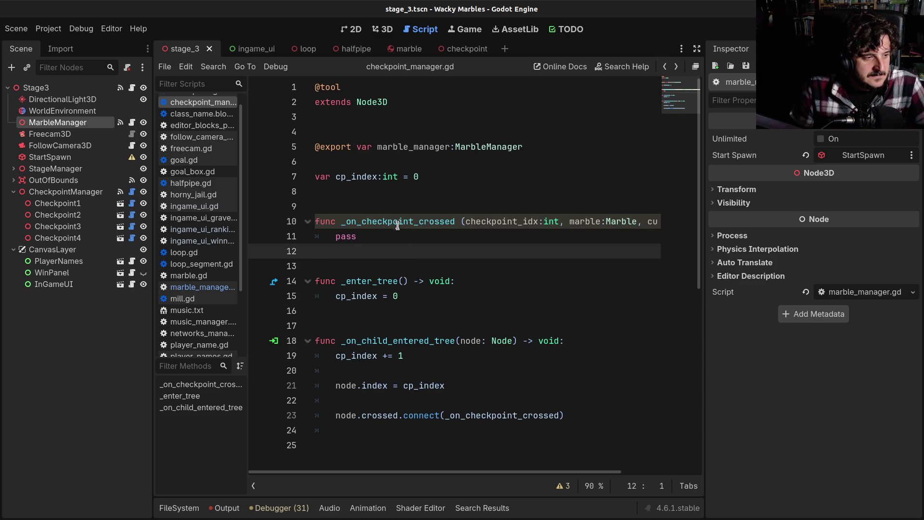
left_click(396, 209)
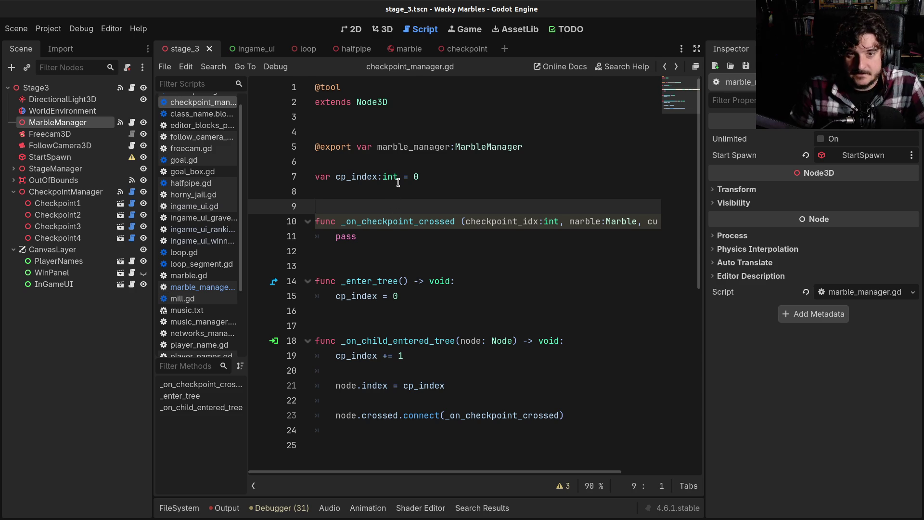
mouse_move(398, 182)
left_click(66, 192)
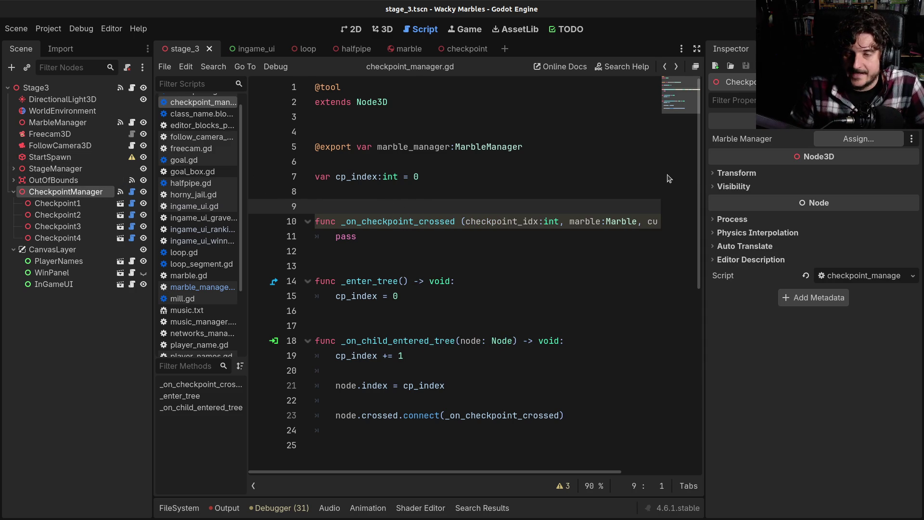
left_click(96, 193)
left_click(847, 143)
double_click(434, 157)
left_click(68, 124)
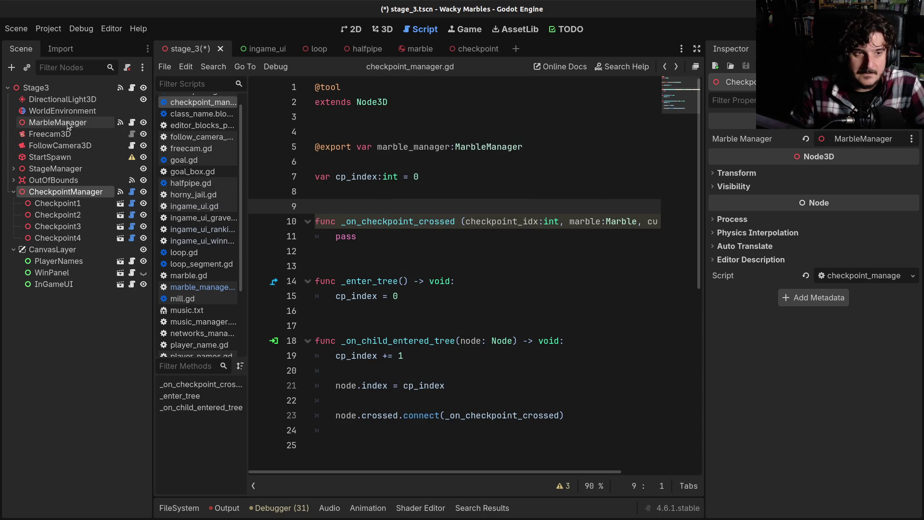
left_click(66, 193)
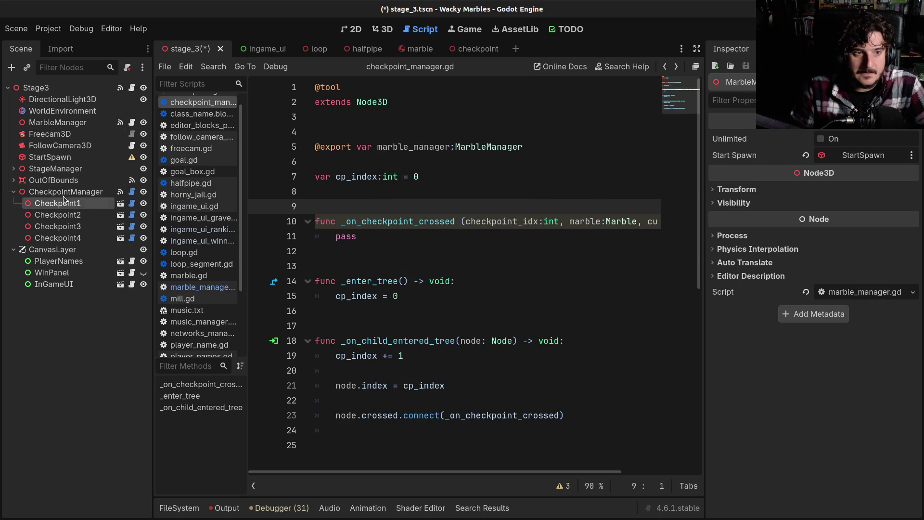
key("ctrl+s")
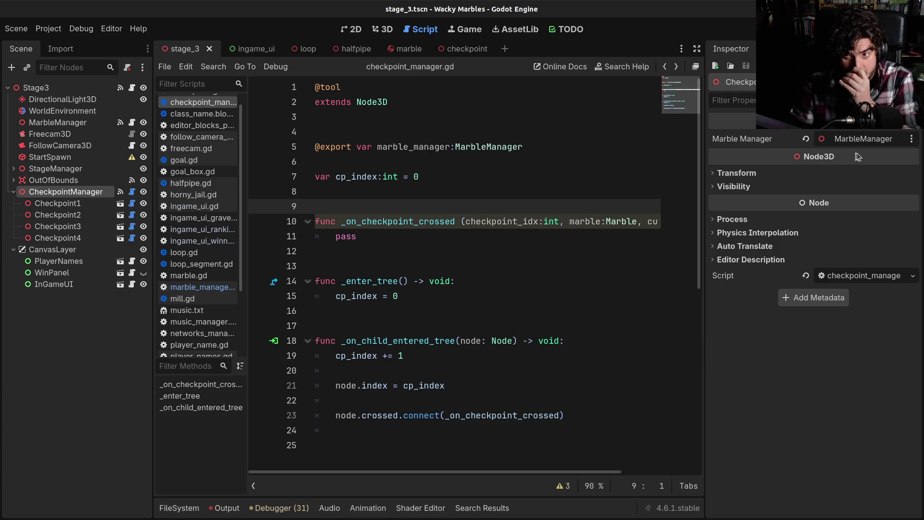
left_click(57, 122)
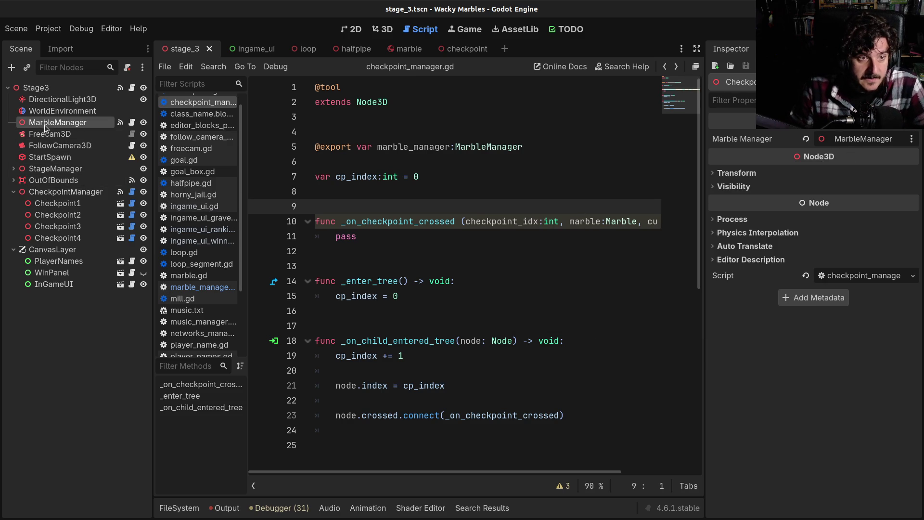
left_click(63, 191)
left_click(464, 193)
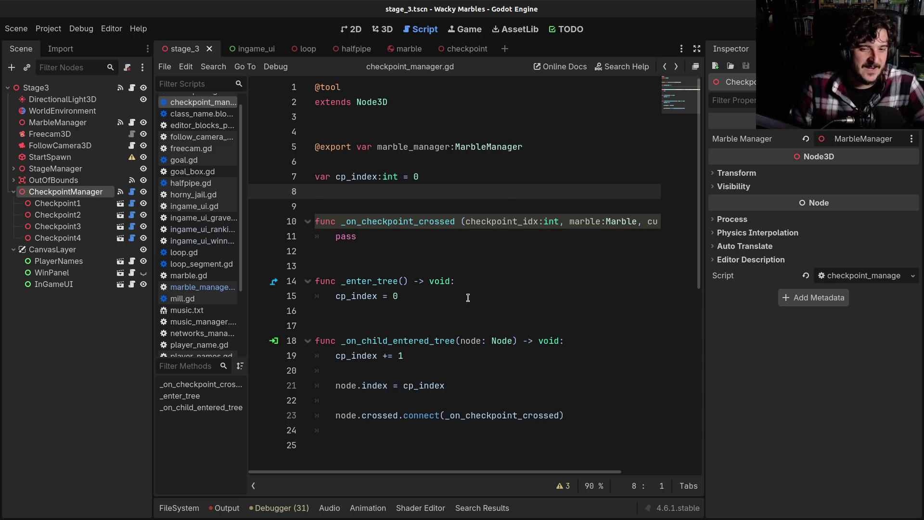
Insert a blank line after the marble_manager export and save the script
left_click(458, 251)
left_click(398, 161)
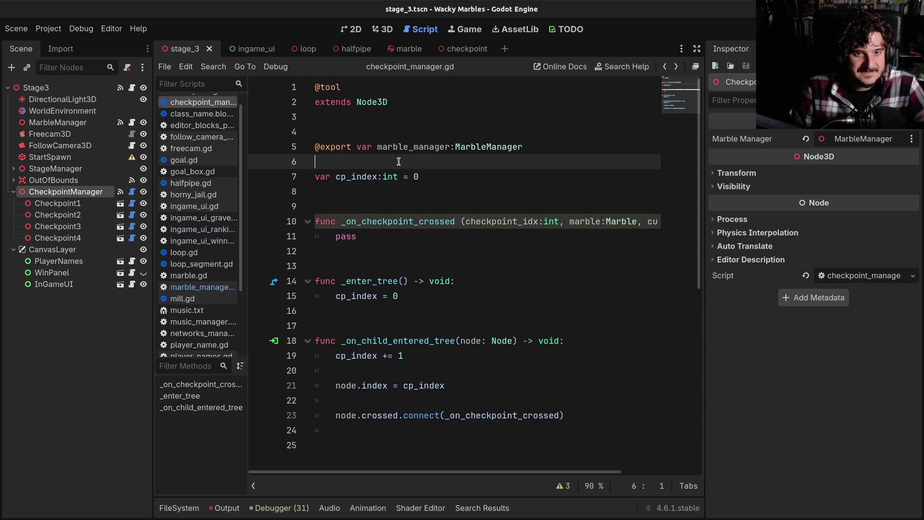
key("Return")
key("ctrl+s")
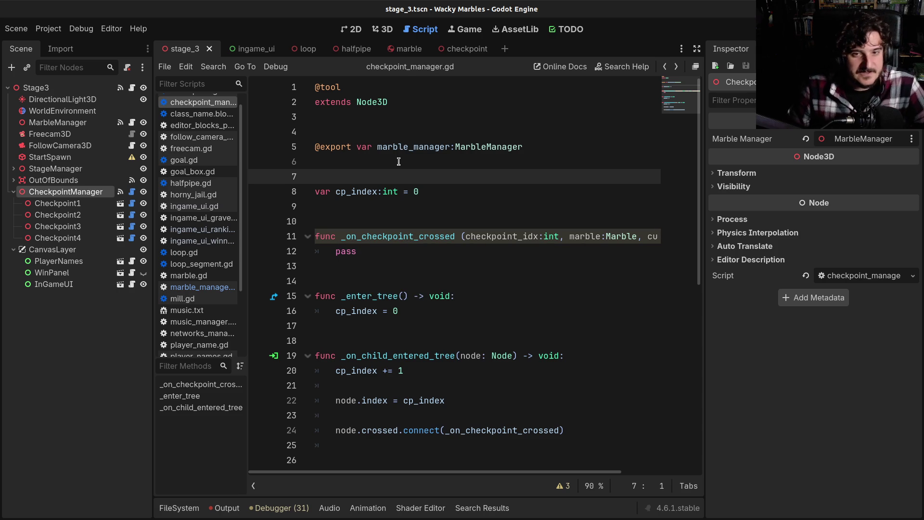
key("Up")
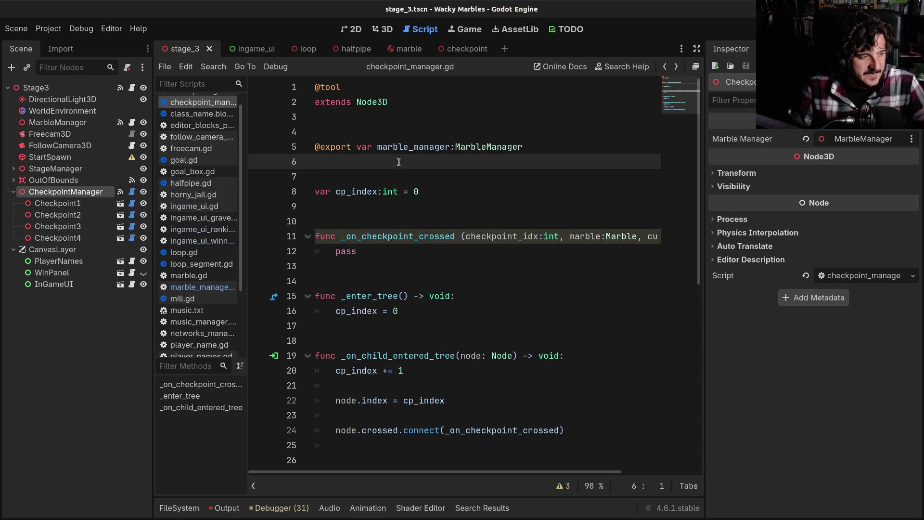
Review the _on_checkpoint_crossed parameter list and the lines after _enter_tree
left_click(486, 229)
scroll(486, 269, "down", 1)
scroll(485, 289, "up", 1)
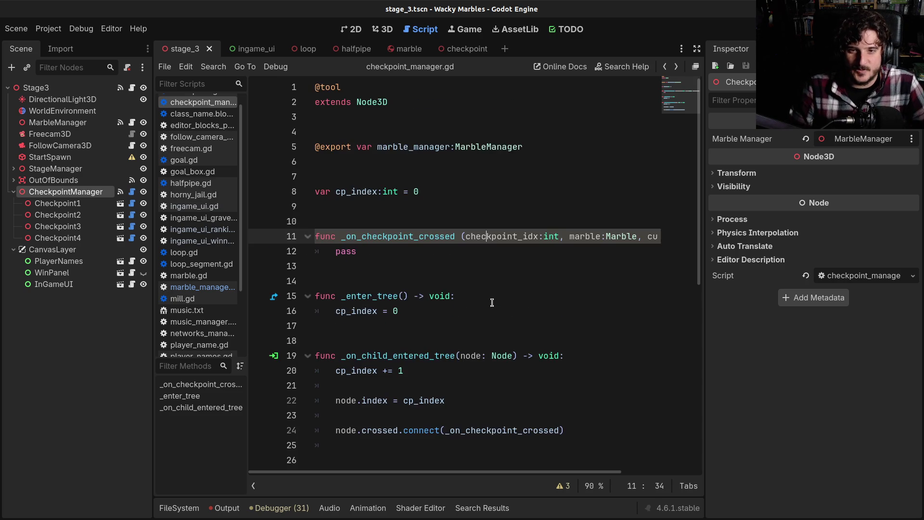
scroll(490, 316, "down", 3)
scroll(490, 316, "up", 3)
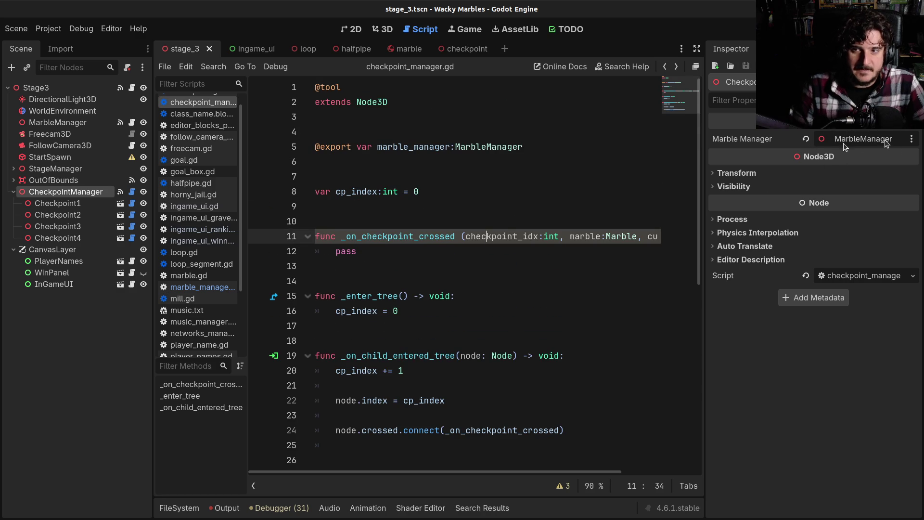
left_click(339, 194)
left_click(398, 322)
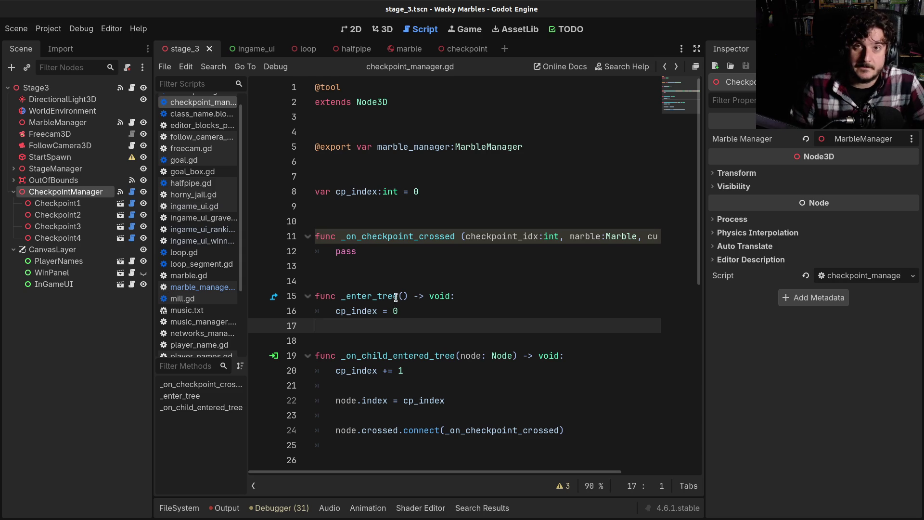
mouse_move(396, 295)
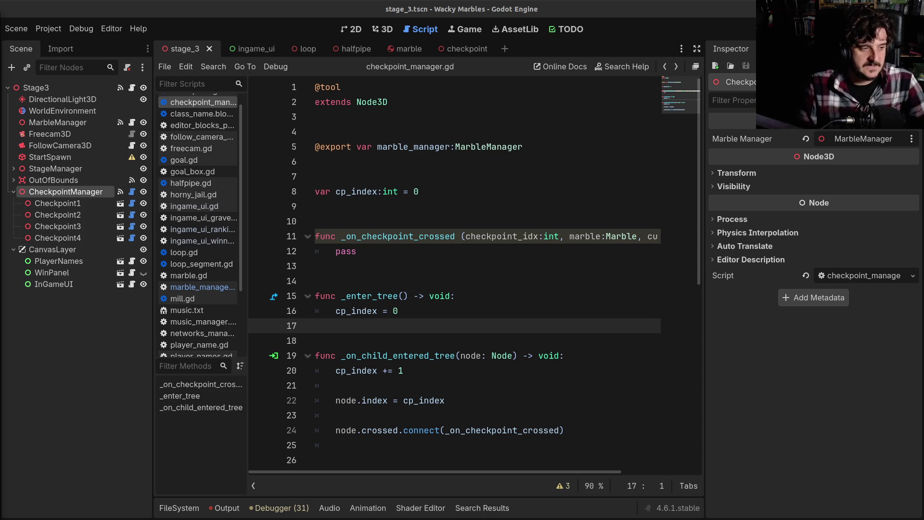
scroll(580, 405, "down", 1)
scroll(566, 412, "up", 1)
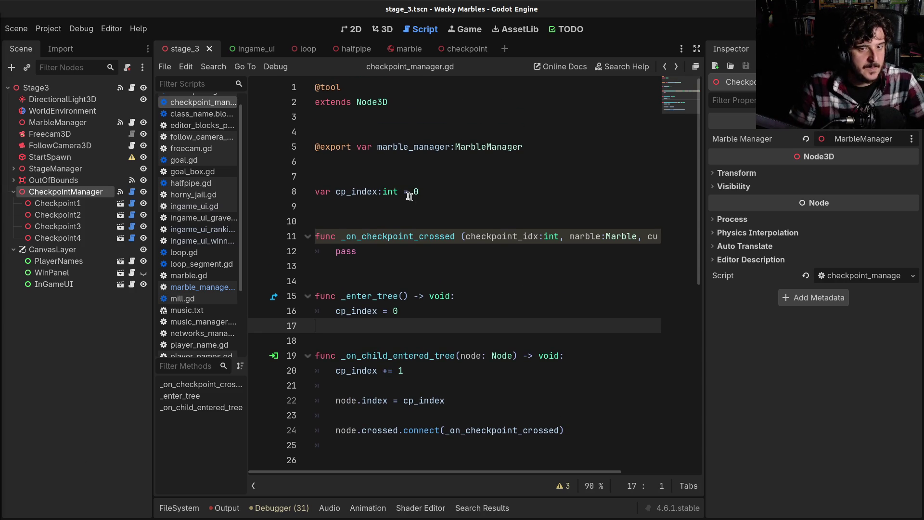
left_click(376, 177)
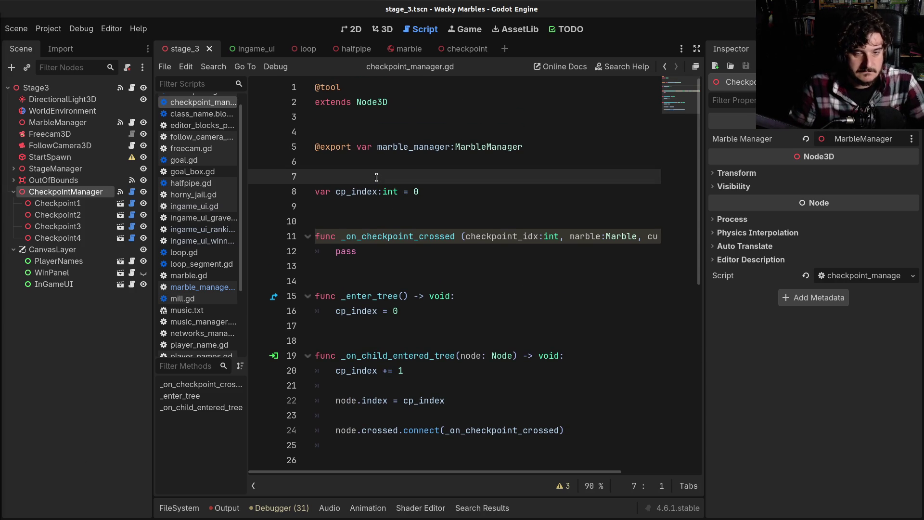
key("BackSpace")
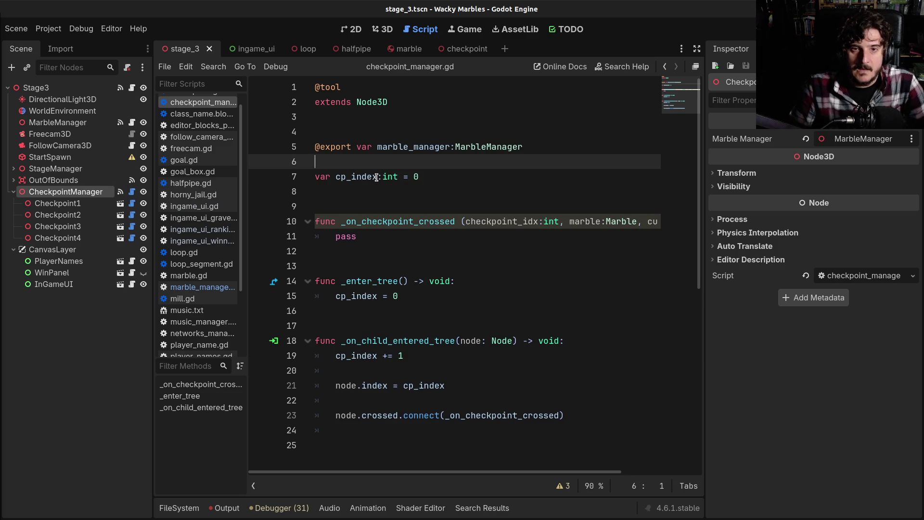
key("Return")
key("ctrl+s")
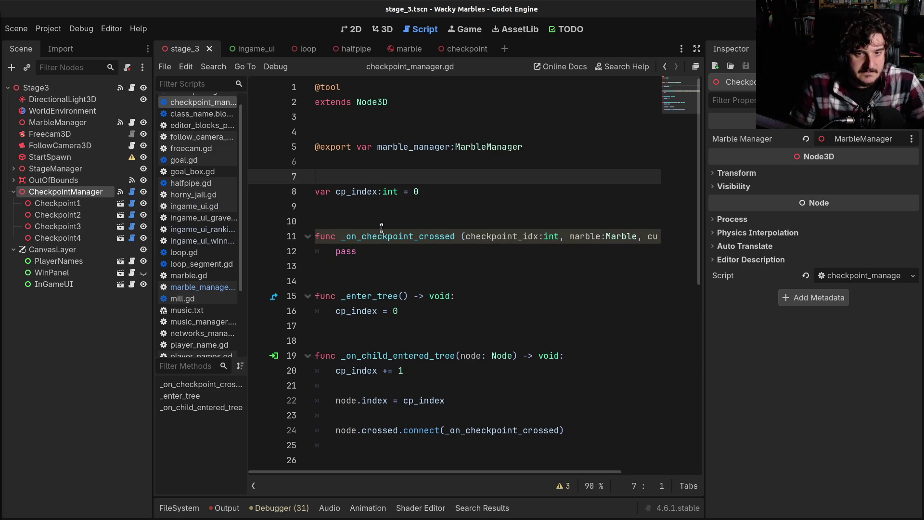
left_click(382, 260)
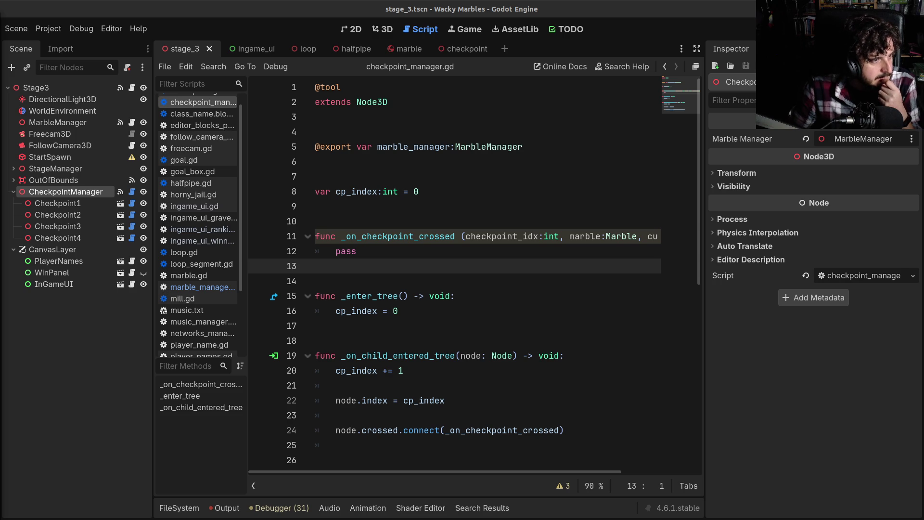
key("alt+Tab")
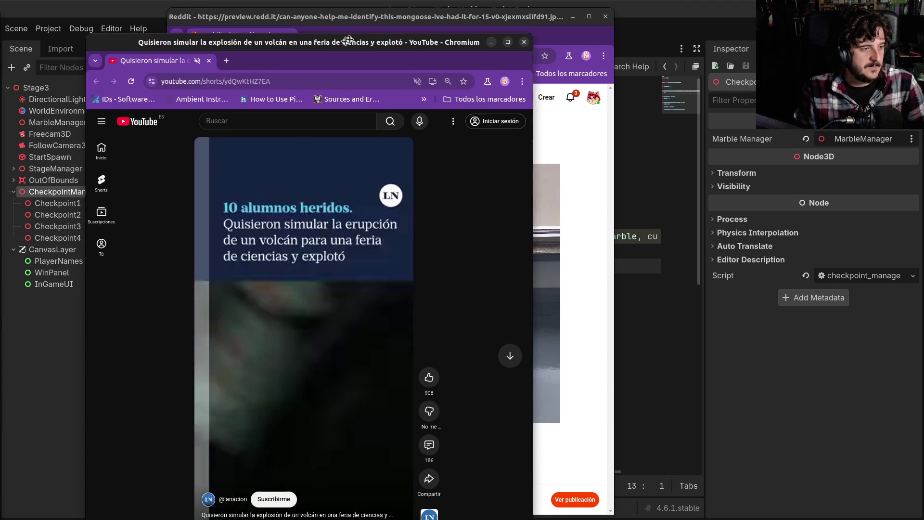
Close the YouTube Short and Reddit bicycle post windows, returning to checkpoint_manager.gd
left_click_drag(348, 41, 361, 18)
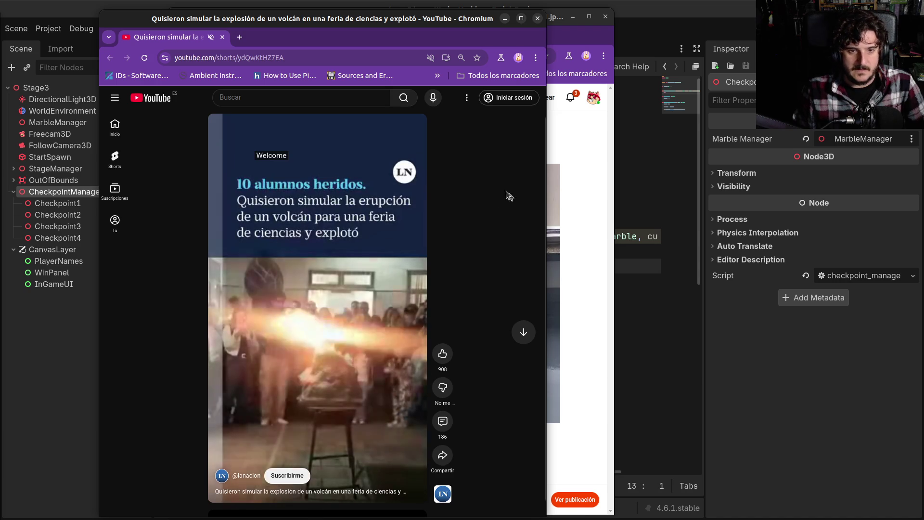
left_click(538, 18)
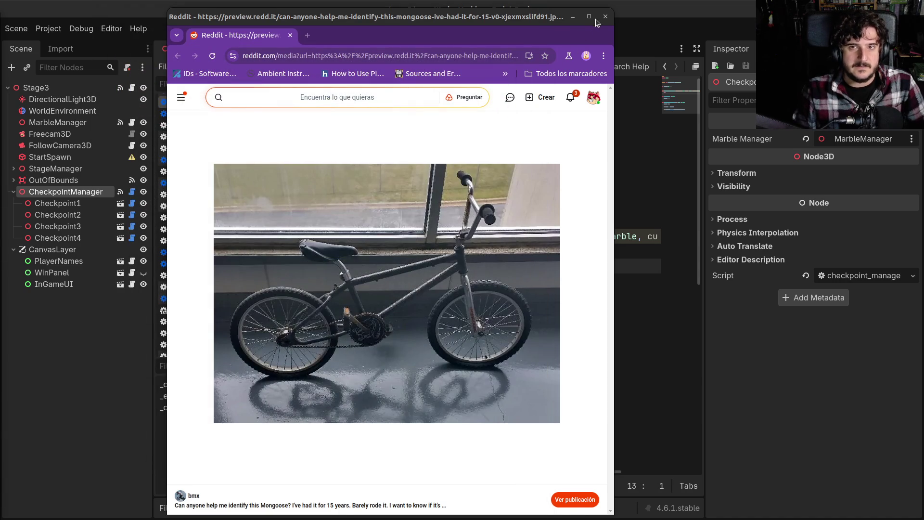
left_click(605, 16)
left_click(380, 236)
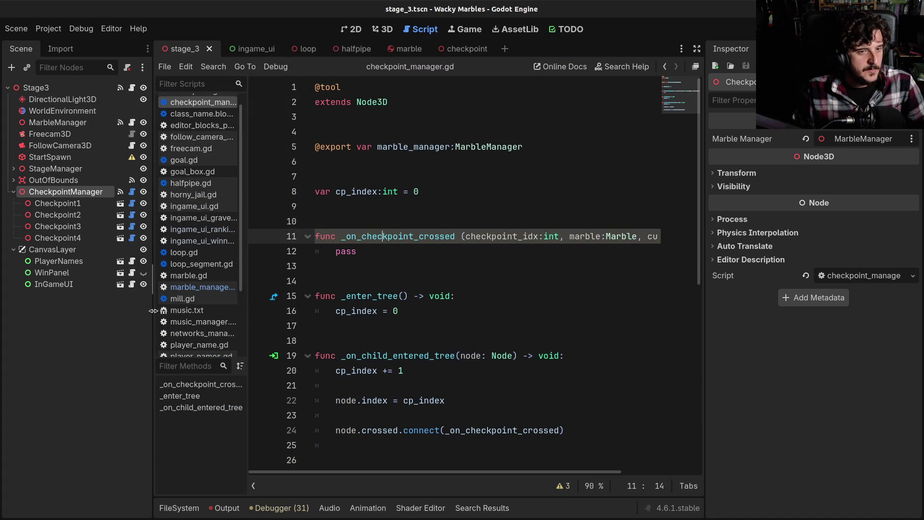
Narrow the Scene dock to widen the script editor, then visit empty lines 13 and 17
left_click_drag(153, 310, 132, 312)
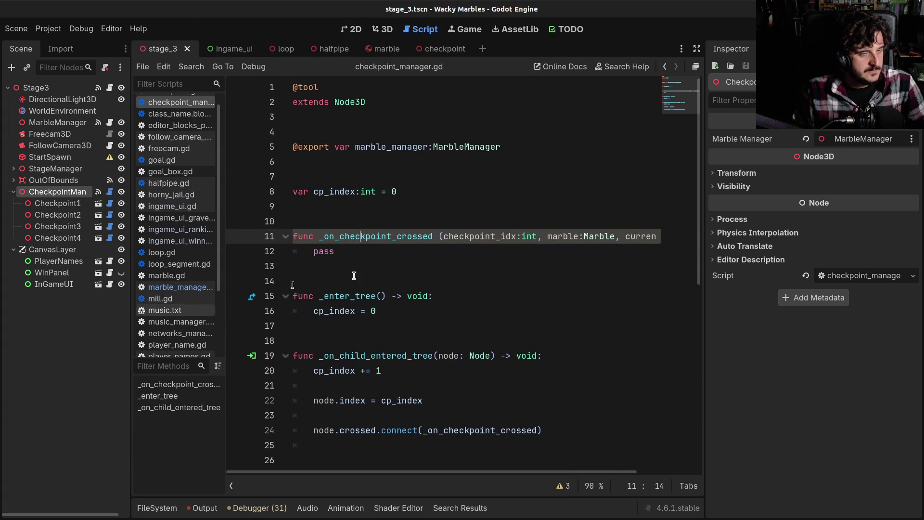
left_click(385, 270)
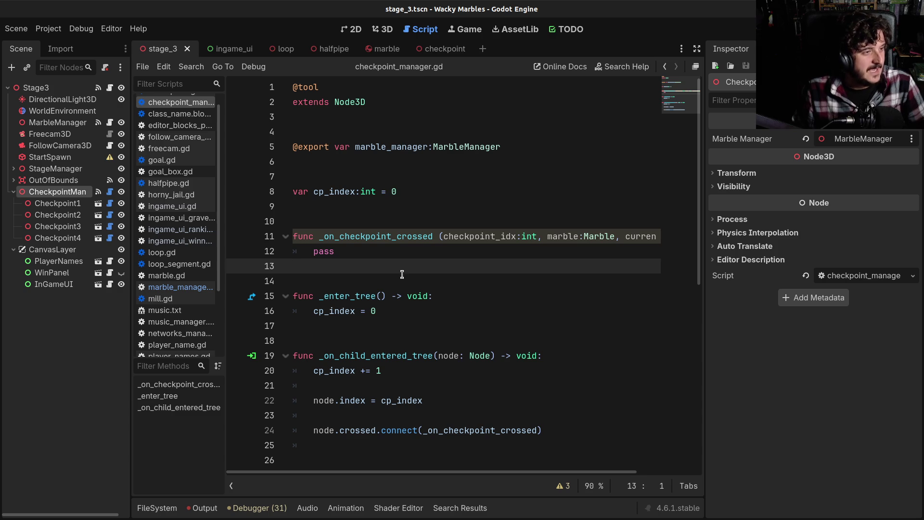
left_click(383, 320)
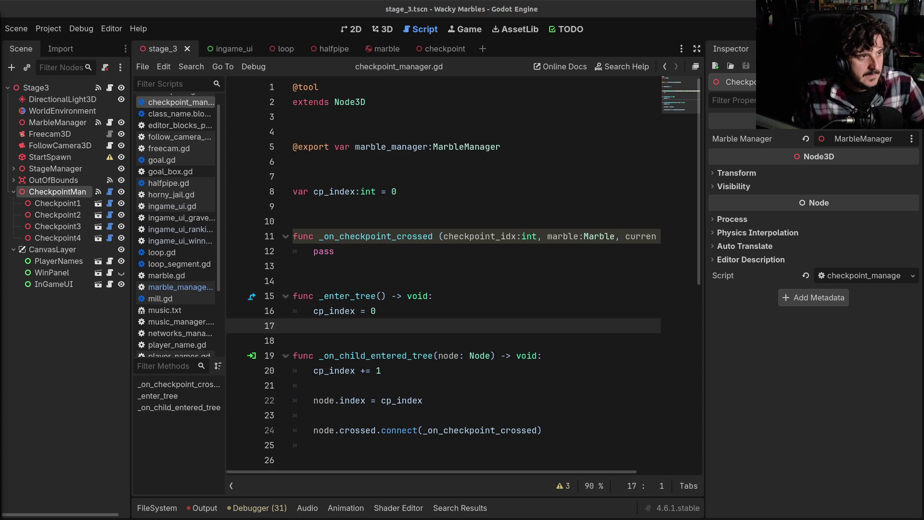
left_click_drag(0, 19, 240, 24)
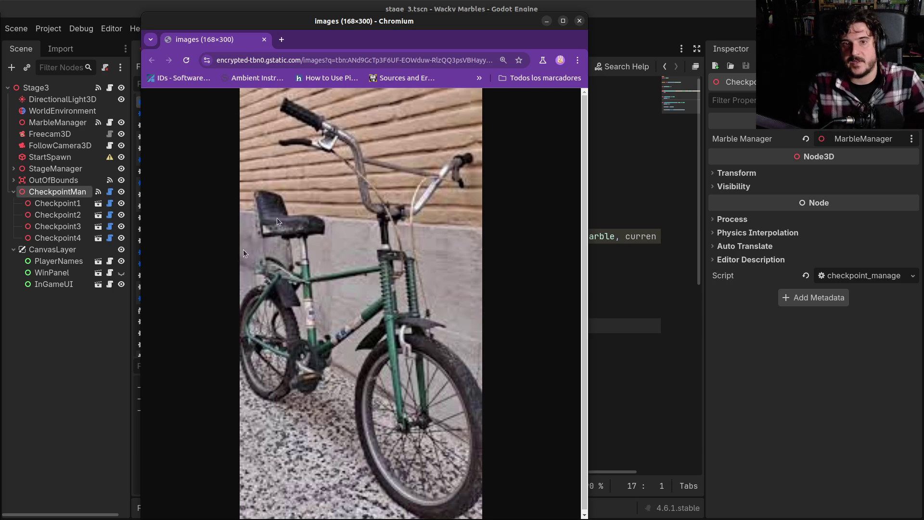
left_click(580, 21)
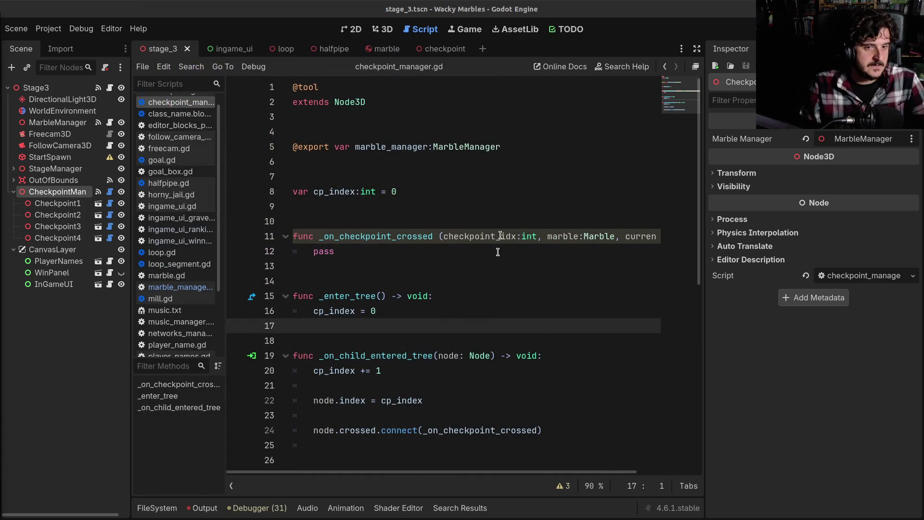
Put the caret back on empty line 13 of checkpoint_manager.gd
left_click(497, 264)
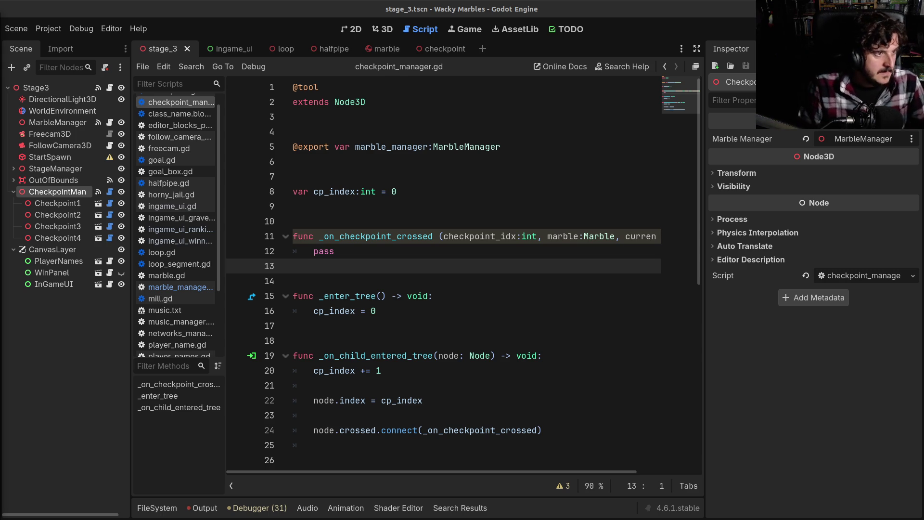
View the green bicycle photo in a Chromium window, then close it
left_click(15, 67)
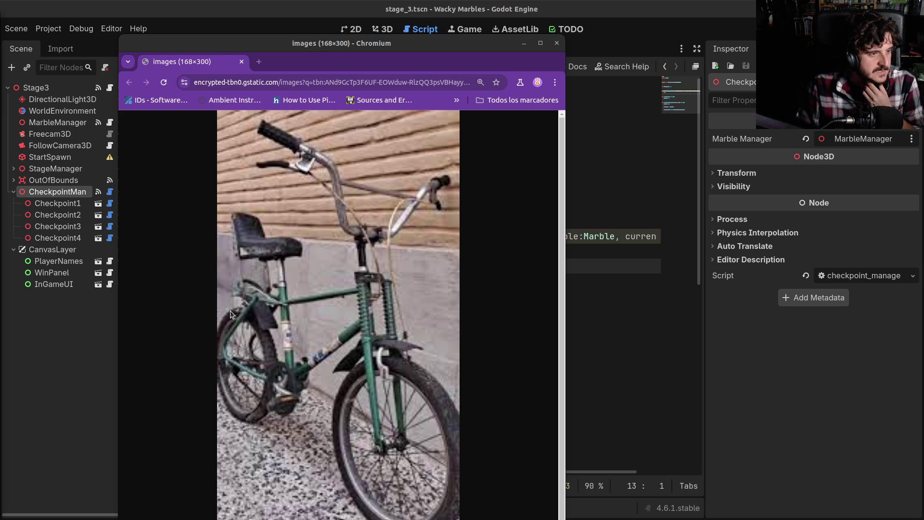
left_click(557, 43)
left_click(394, 237)
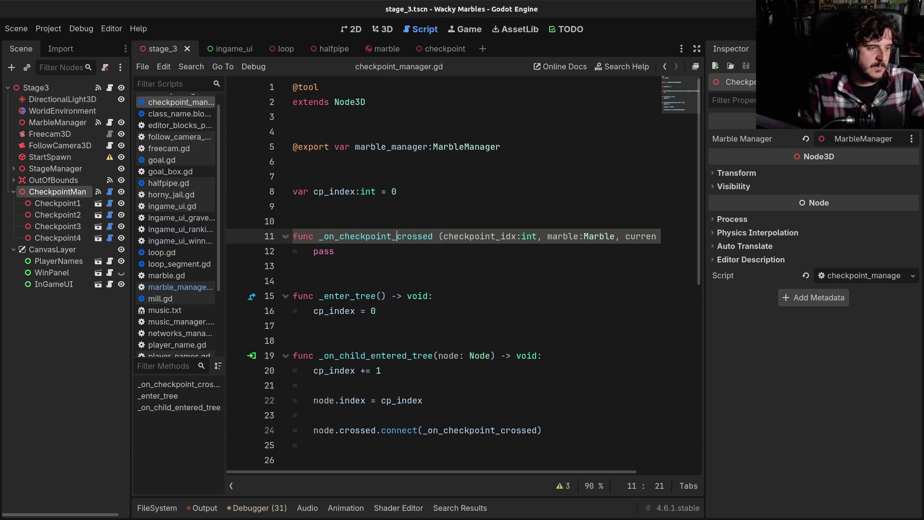
left_click(313, 322)
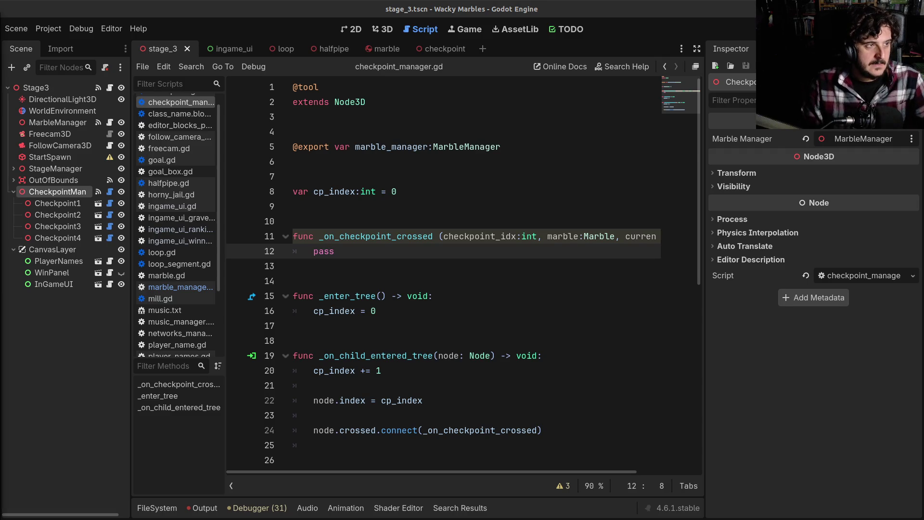
key("alt+Tab")
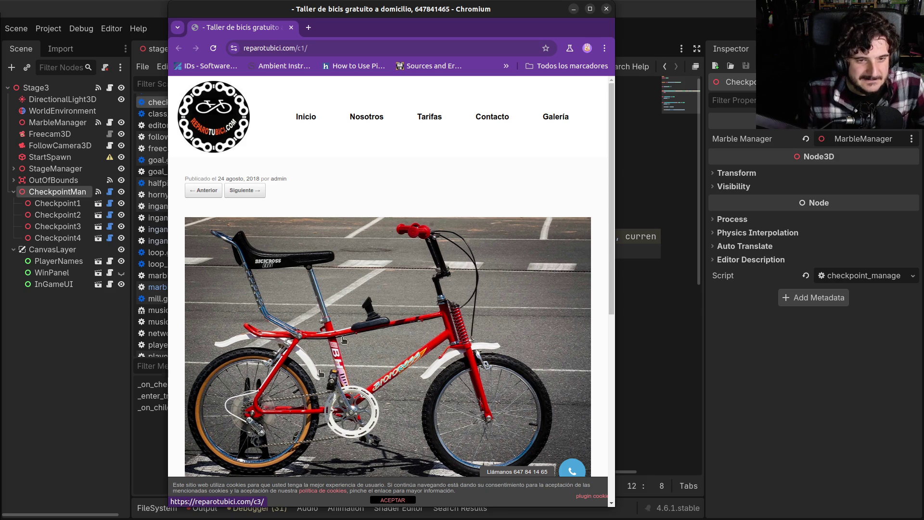
Close the Chromium bike workshop page to bring checkpoint_manager.gd back into view in Godot
left_click(606, 9)
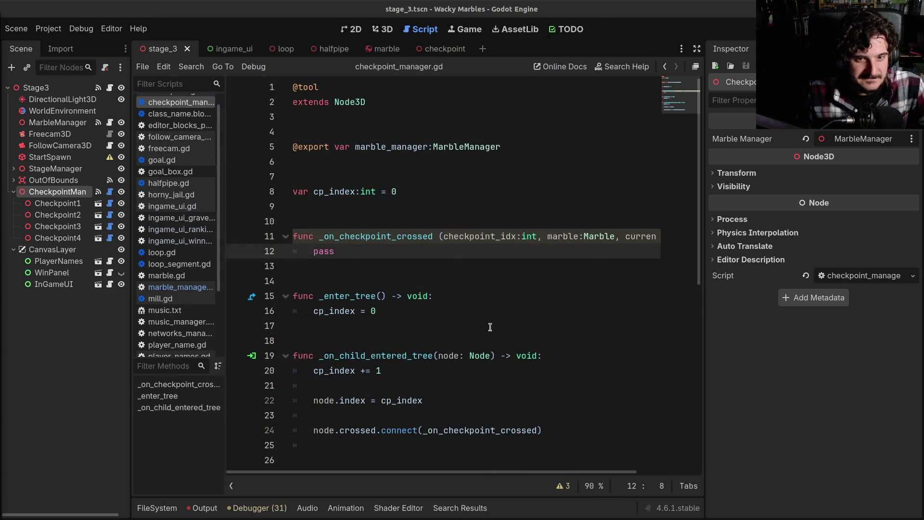
left_click(490, 326)
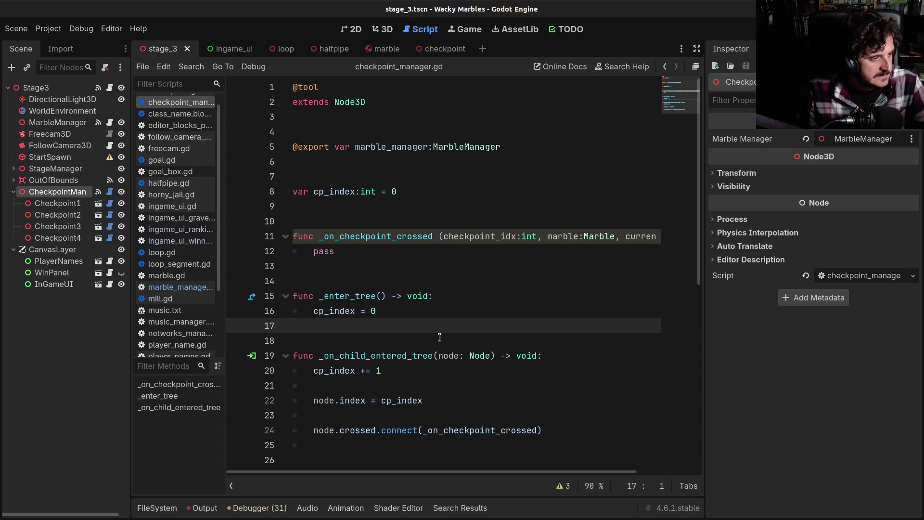
left_click(439, 337)
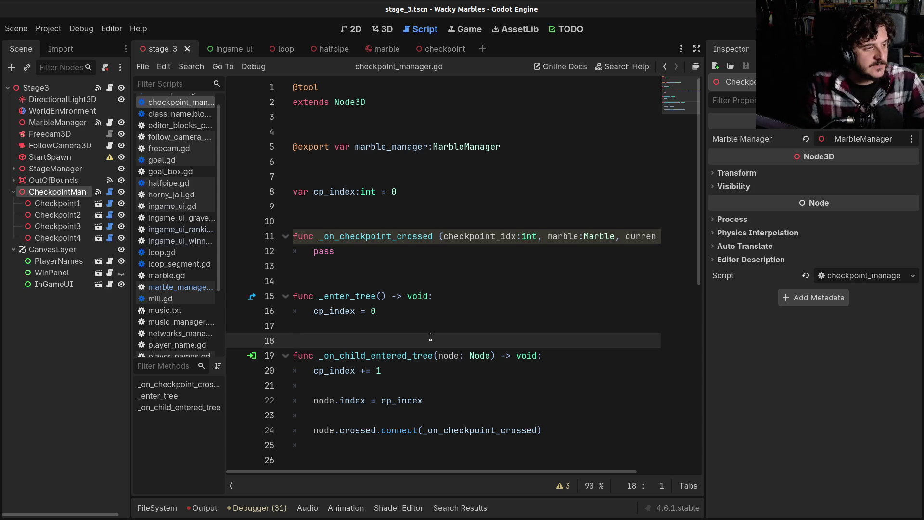
left_click(433, 296)
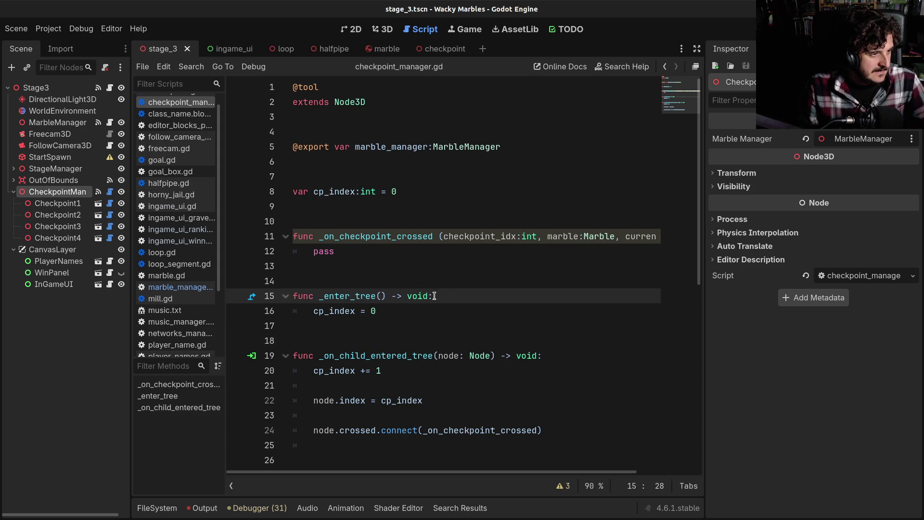
left_click(411, 324)
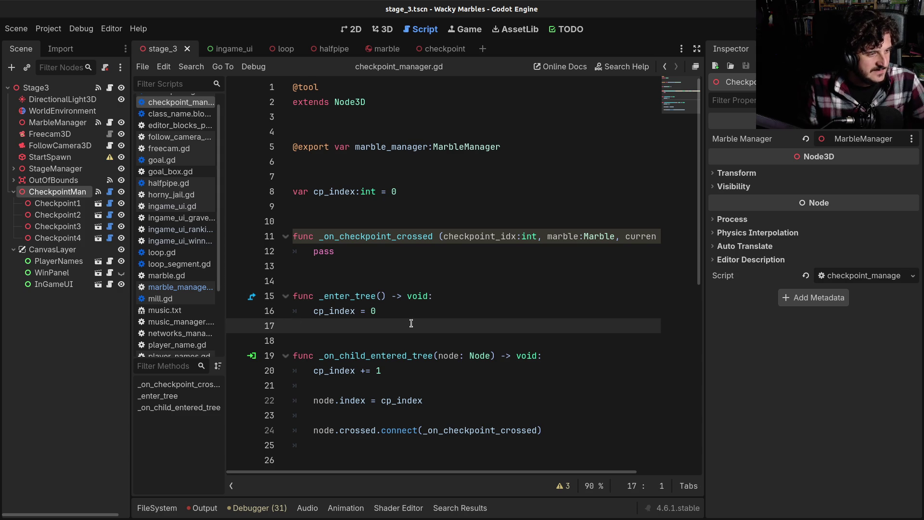
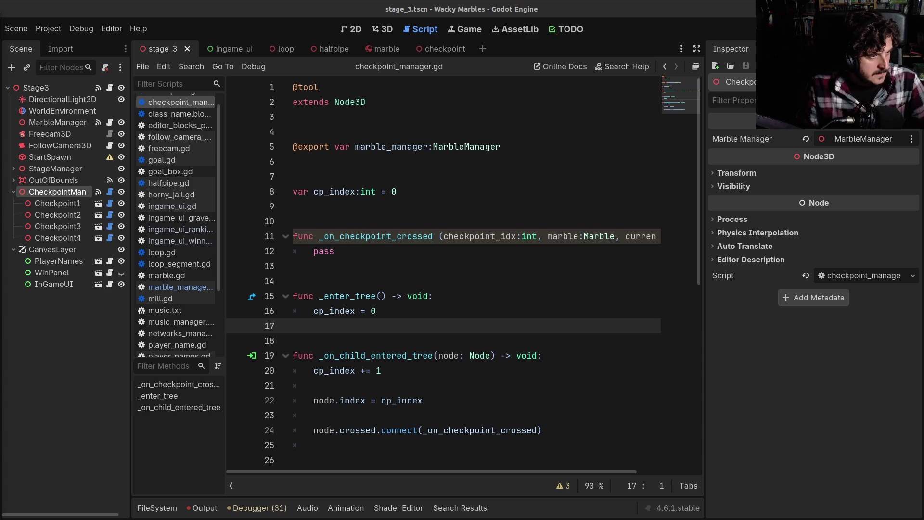
Consult the _enter_tree notes and move through the current script's lines
left_click(343, 301)
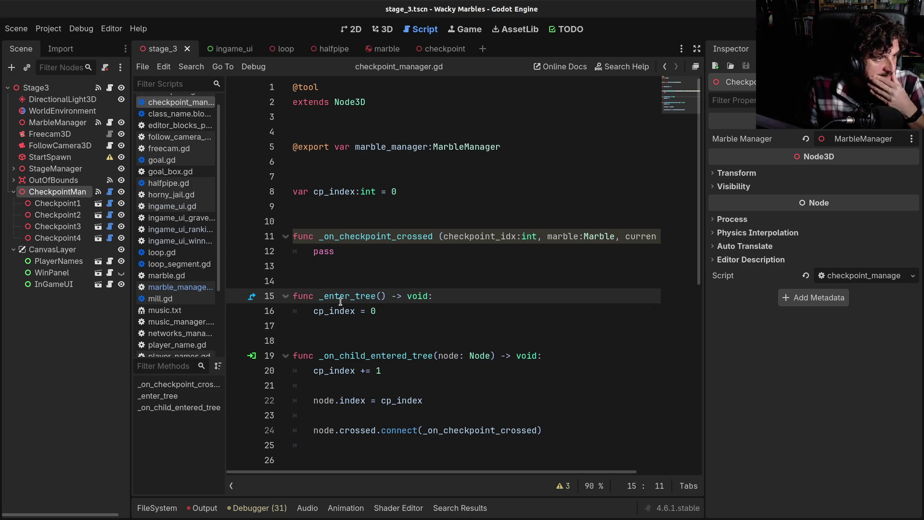
left_click(337, 271)
left_click(329, 322)
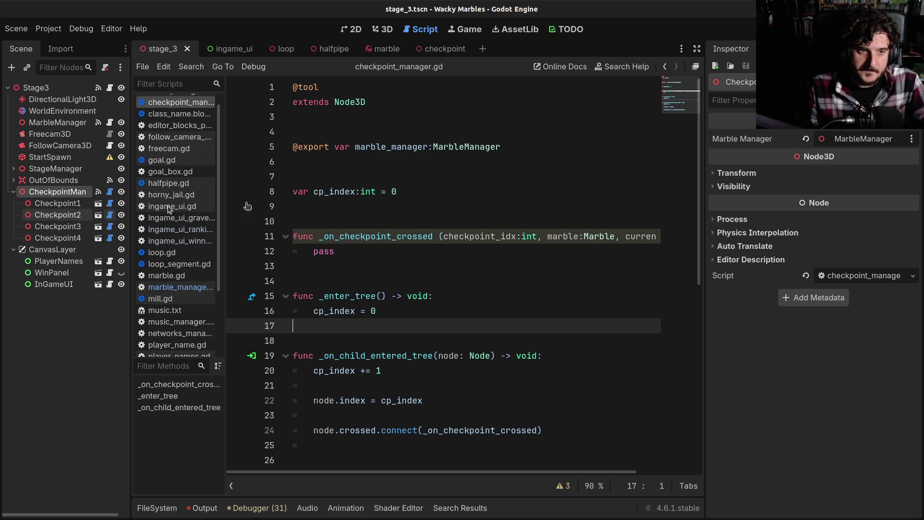
left_click(380, 250)
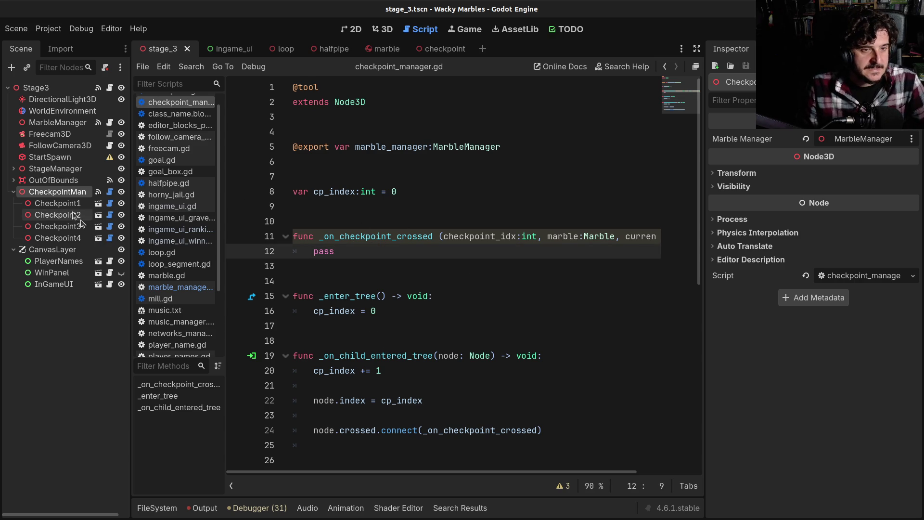
left_click(330, 221)
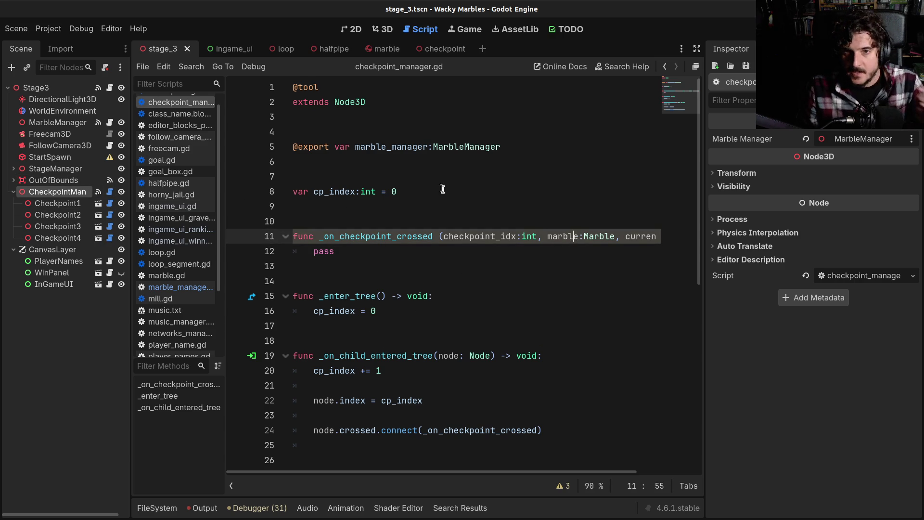
Review the marble_manager variable and _enter_tree code, then glance at the Project menu
double_click(415, 152)
left_click(432, 149)
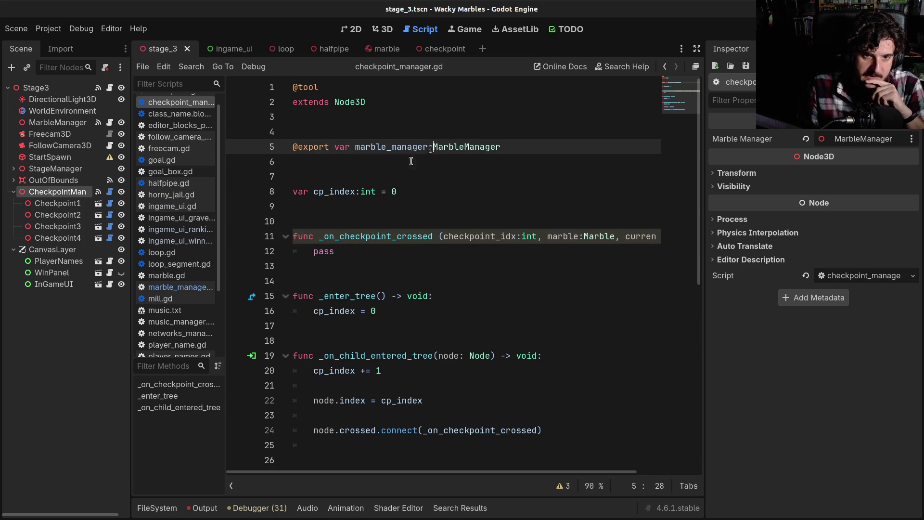
left_click(352, 233)
left_click(353, 277)
left_click(373, 313)
scroll(375, 314, "down", 1)
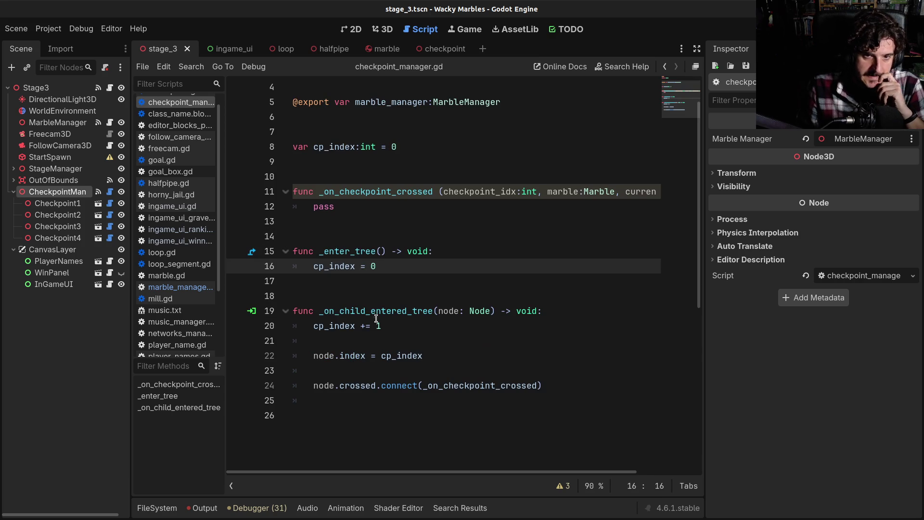
left_click(360, 165)
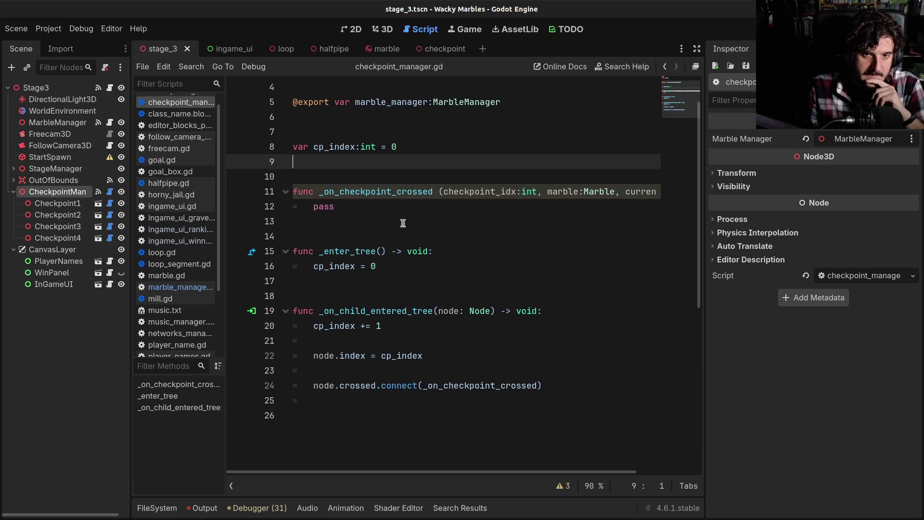
scroll(380, 218, "up", 1)
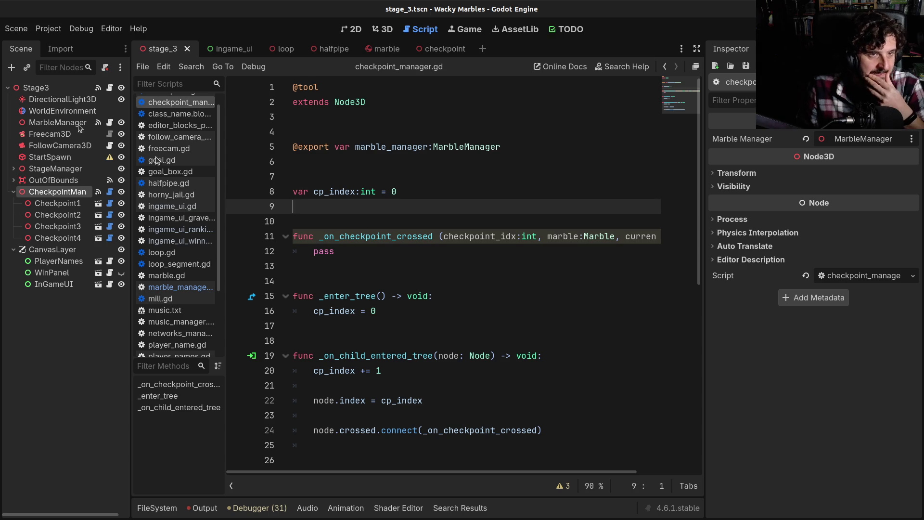
left_click(48, 28)
left_click(426, 145)
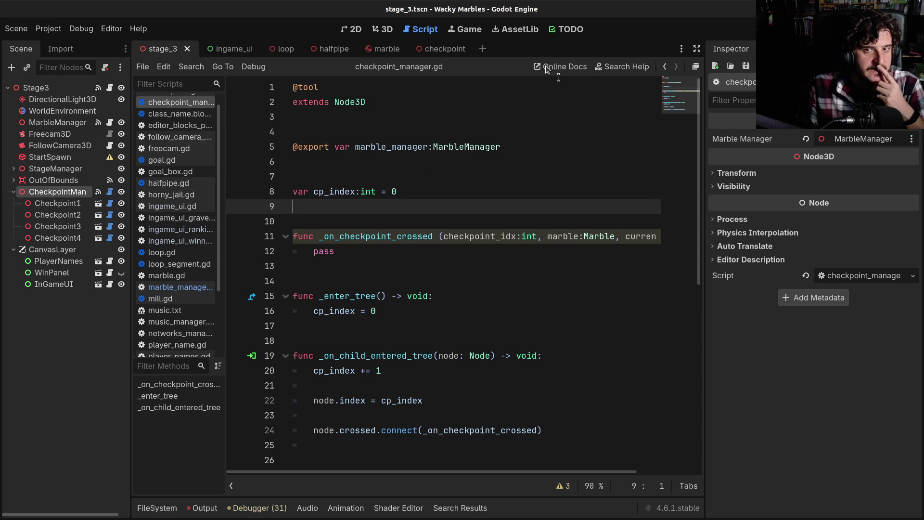
Create a new scene with a plain Node root named RankingManager
left_click(483, 48)
left_click(48, 161)
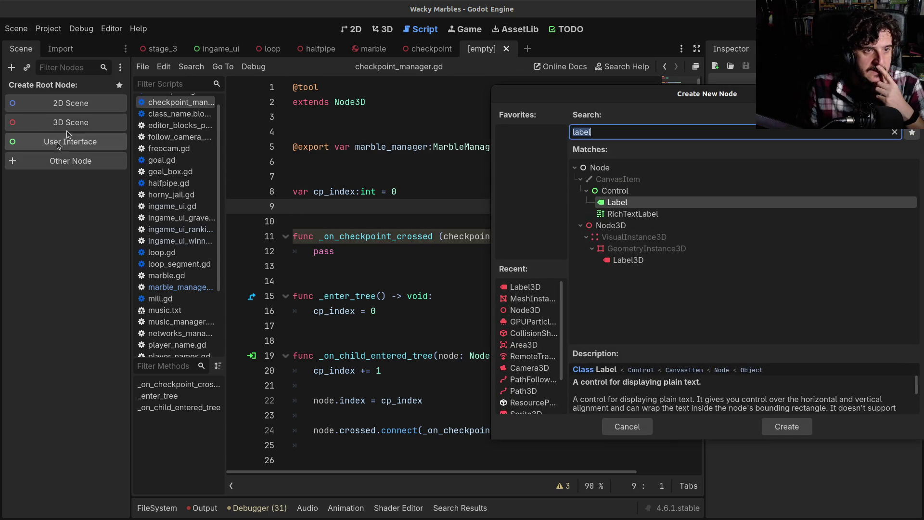
double_click(621, 170)
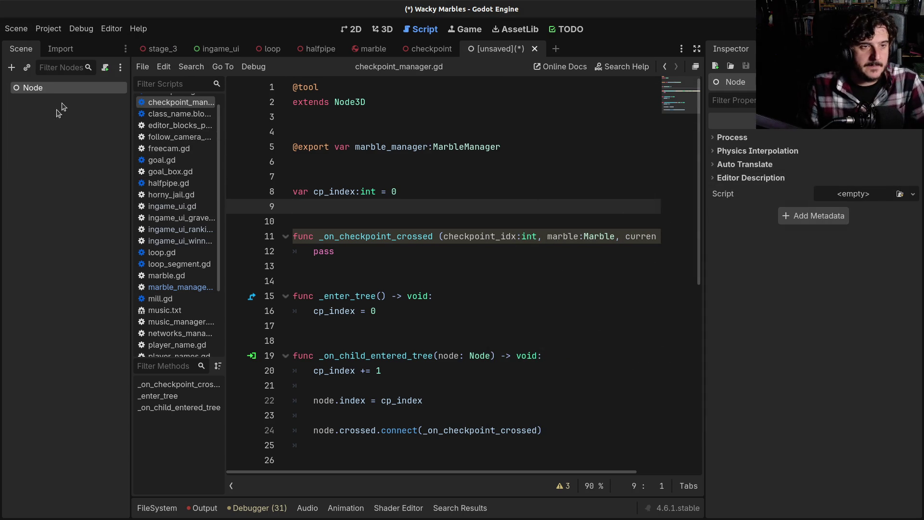
double_click(51, 89)
type("RankingManager")
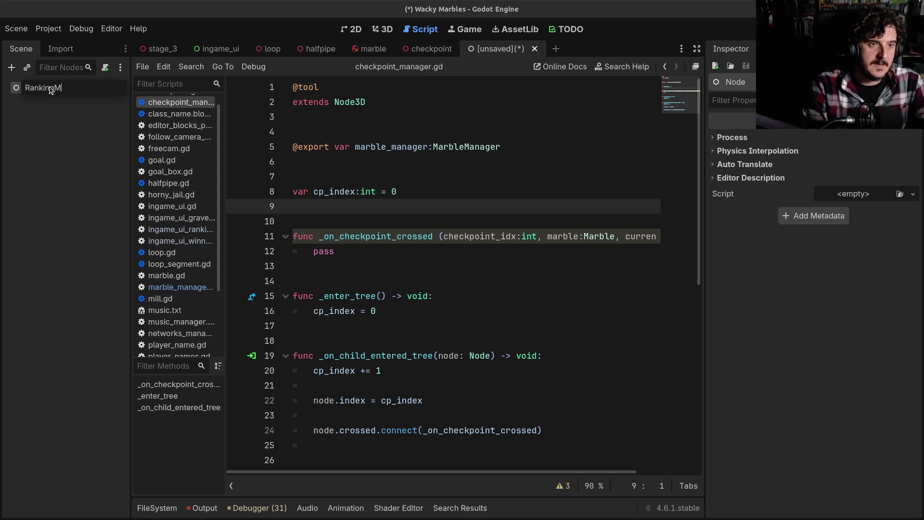
key("Return")
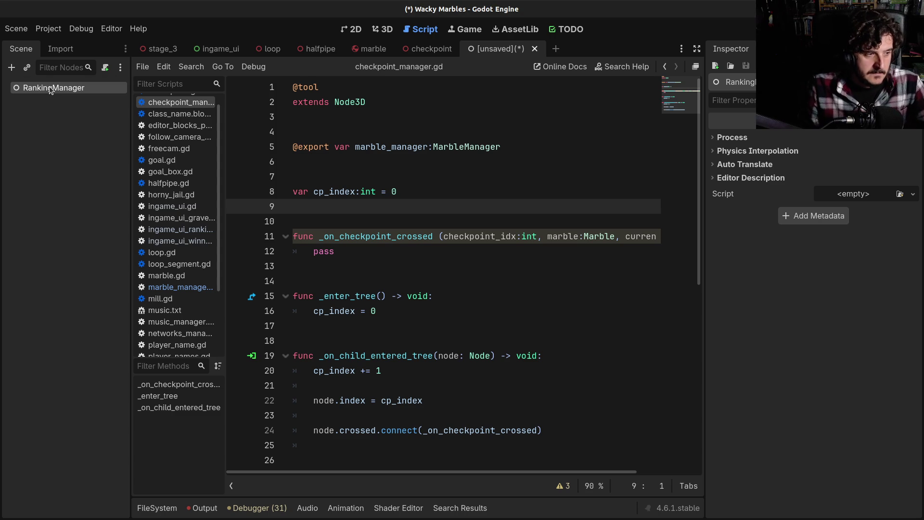
Save the scene as ranking_manager.tscn and attach a new ranking_manager.gd script
key("ctrl+s")
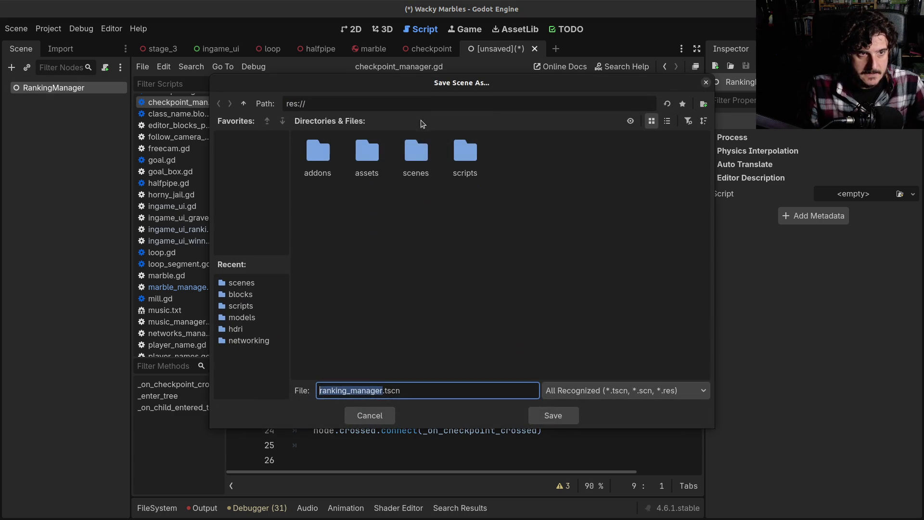
double_click(461, 154)
left_click(549, 420)
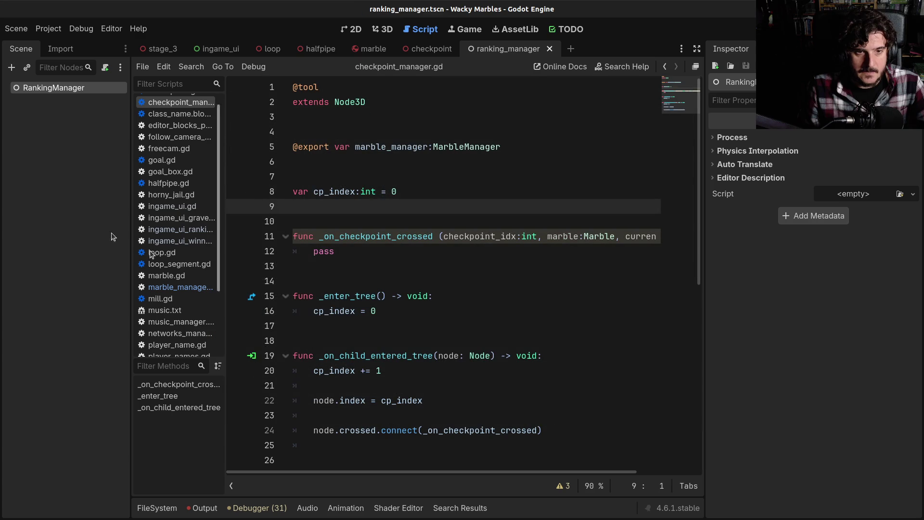
left_click(105, 68)
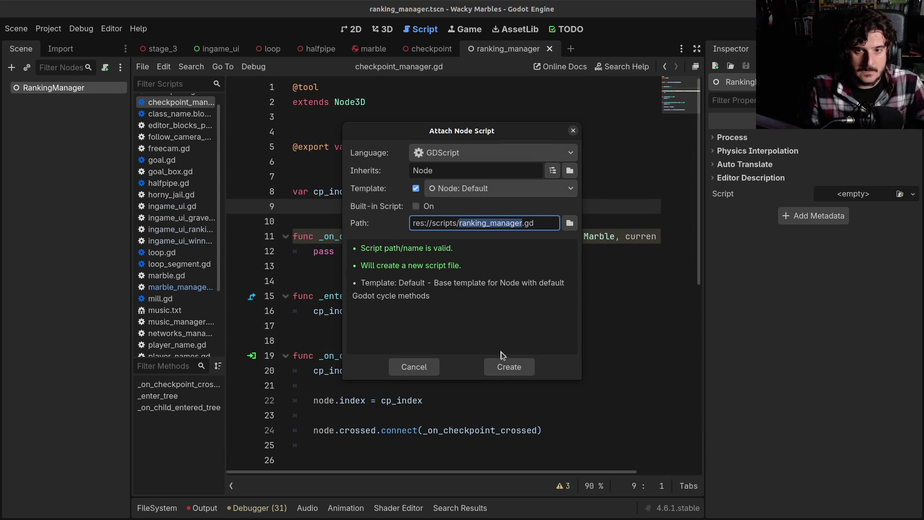
left_click(512, 368)
left_click(454, 276)
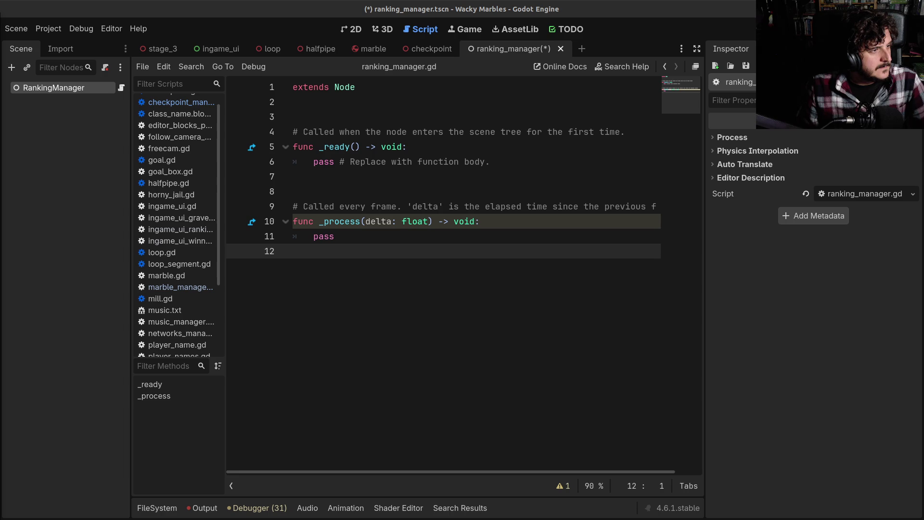
Switch to the browser showing the 'modelo y texturas' Google Drive folder
key("alt+Tab")
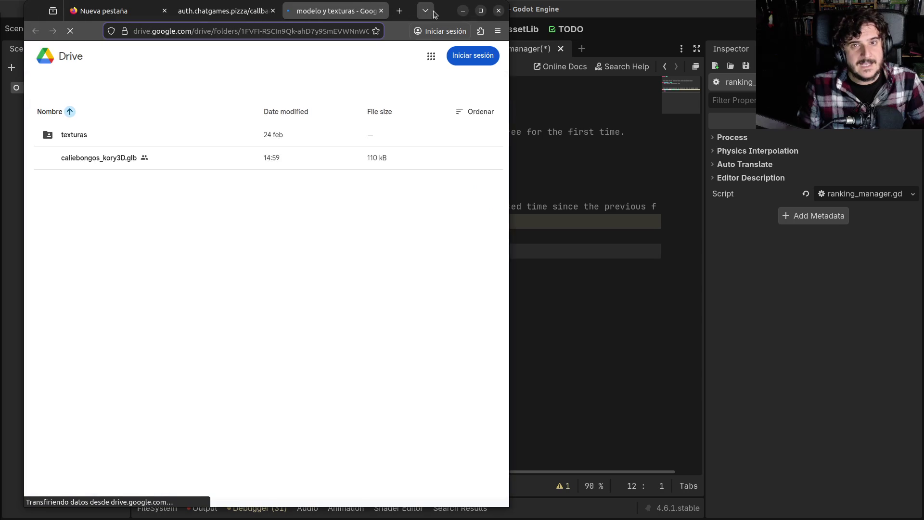
Move the browser aside, return to Godot and show the FileSystem panel
left_click_drag(469, 10, 115, 95)
left_click(107, 92)
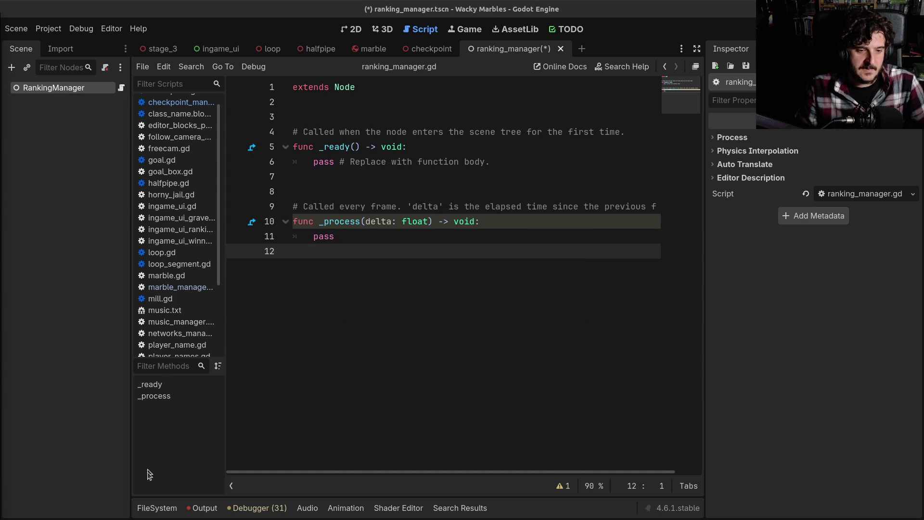
left_click(154, 506)
Filter files by 'cali' and inspect caliebongos_kory3D.glb from several angles in its import preview
left_click(509, 265)
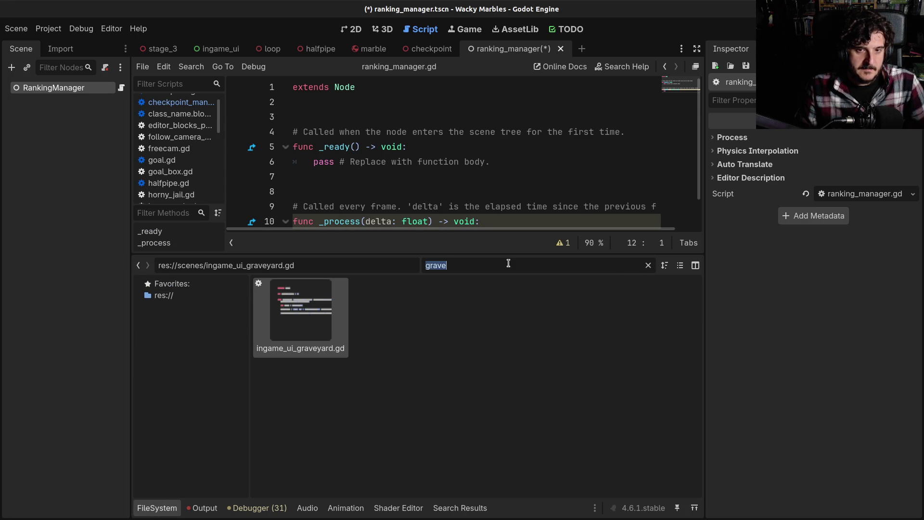
key("BackSpace")
type("cali")
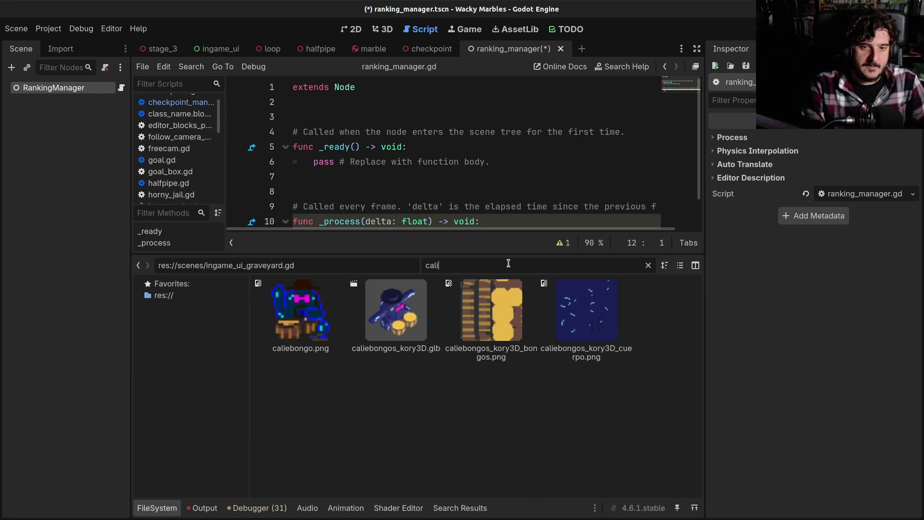
double_click(403, 319)
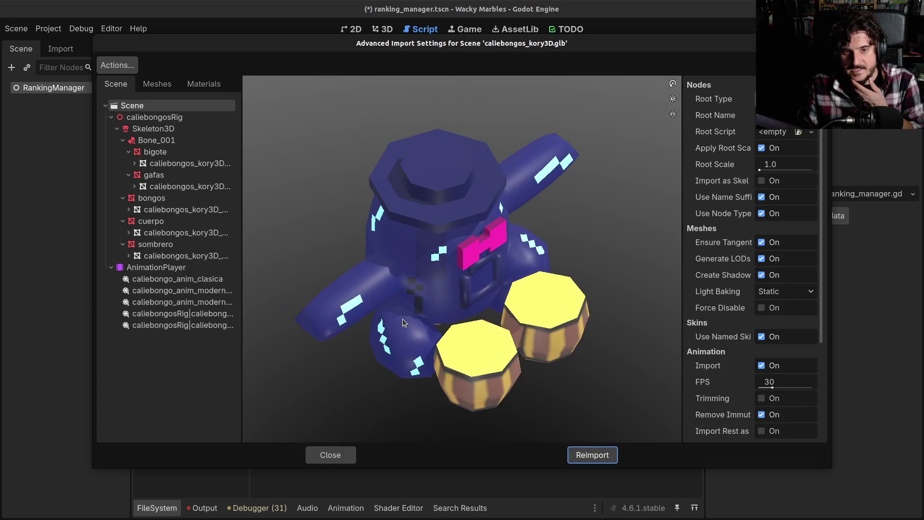
mouse_move(403, 319)
left_mouse_down()
mouse_move(426, 280)
mouse_move(577, 257)
mouse_move(513, 262)
left_mouse_up()
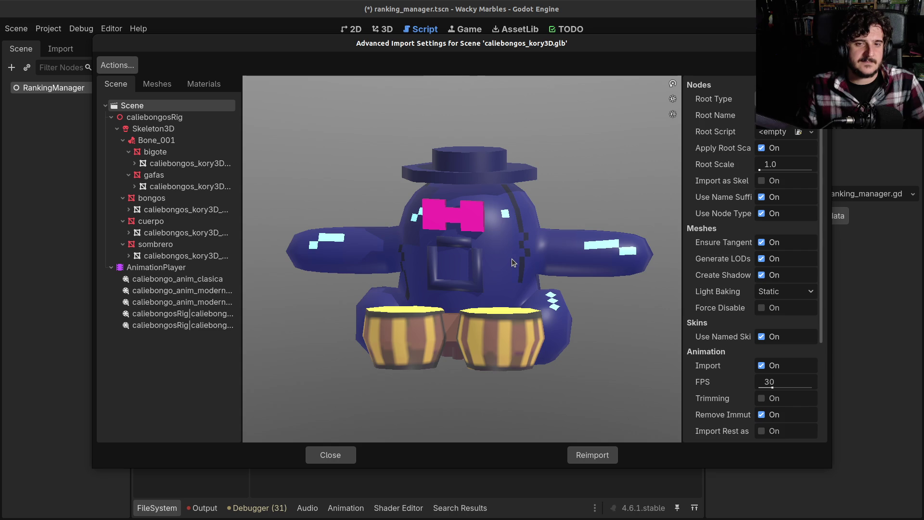
mouse_move(513, 262)
left_mouse_down()
mouse_move(560, 270)
mouse_move(457, 263)
mouse_move(504, 253)
mouse_move(497, 265)
left_mouse_up()
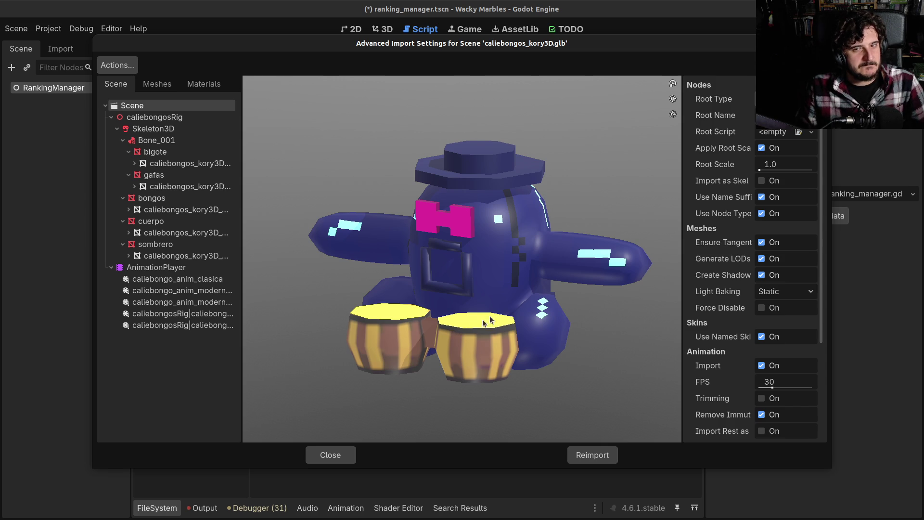
scroll(519, 275, "up", 5)
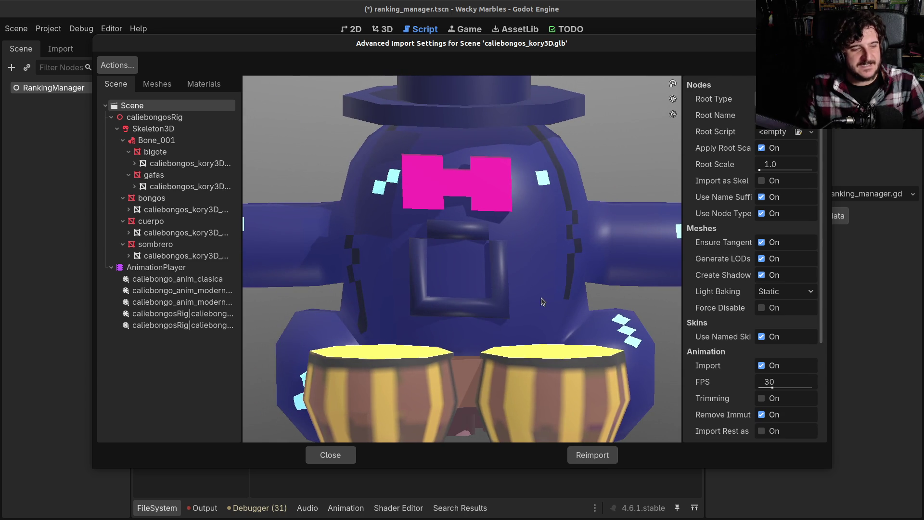
left_click(315, 454)
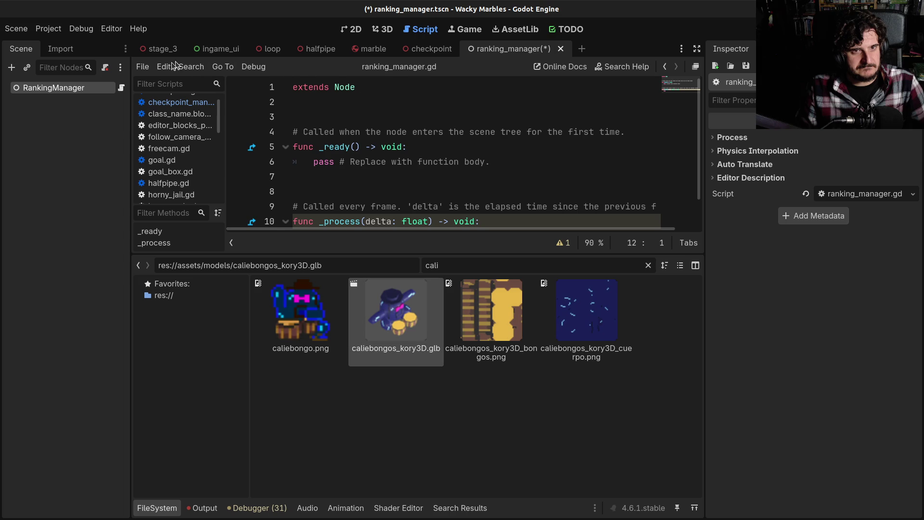
Add the caliebongos model under Marble in marble.tscn and hide the MiniRafa node
mouse_move(412, 56)
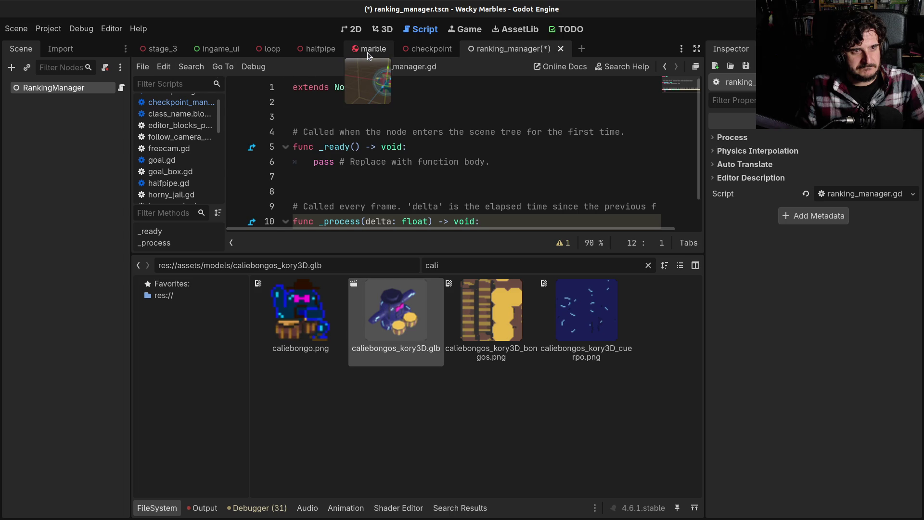
left_click(369, 55)
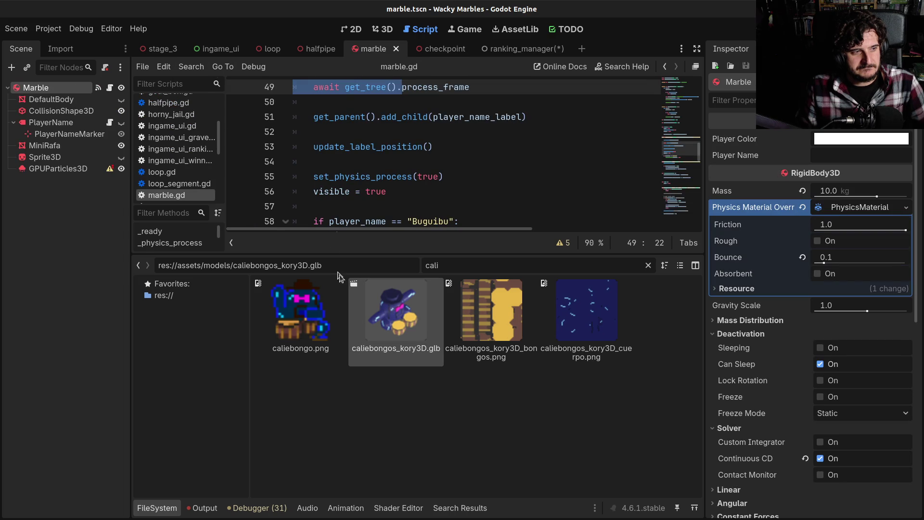
mouse_move(386, 311)
left_mouse_down()
mouse_move(104, 140)
mouse_move(72, 96)
left_mouse_up()
left_click(61, 170)
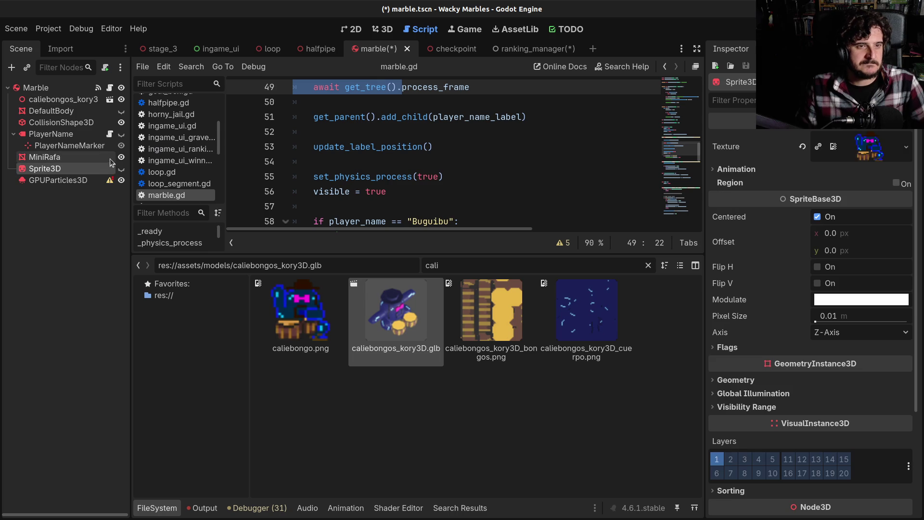
left_click(120, 159)
left_click(382, 30)
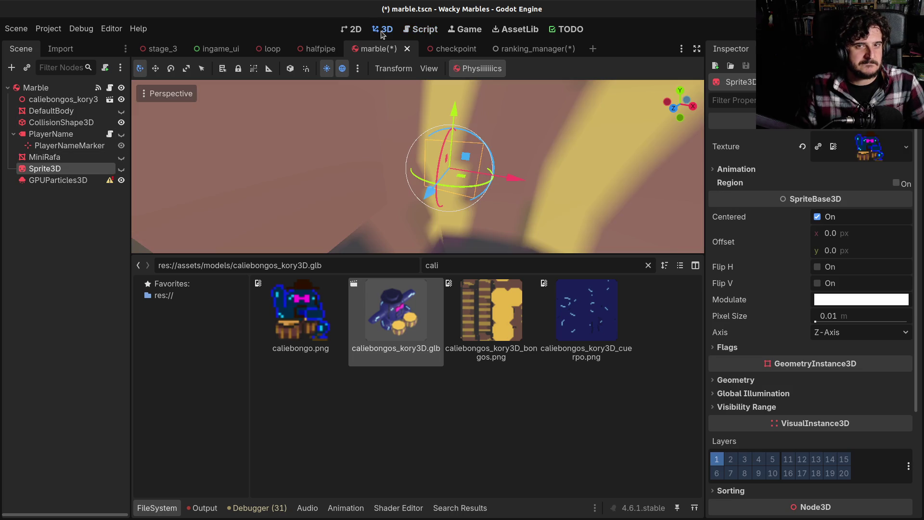
scroll(405, 137, "down", 5)
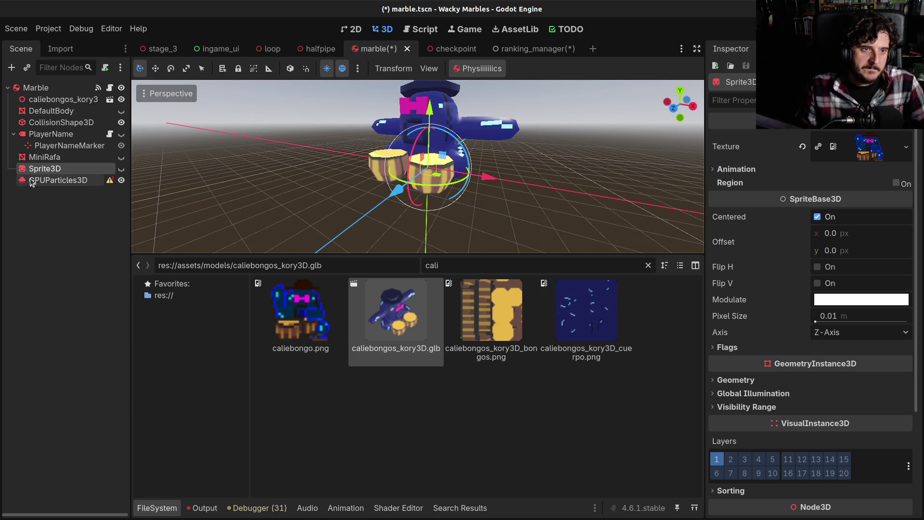
Test-move the model in front view, then delete it and restore it with undo
left_click(55, 99)
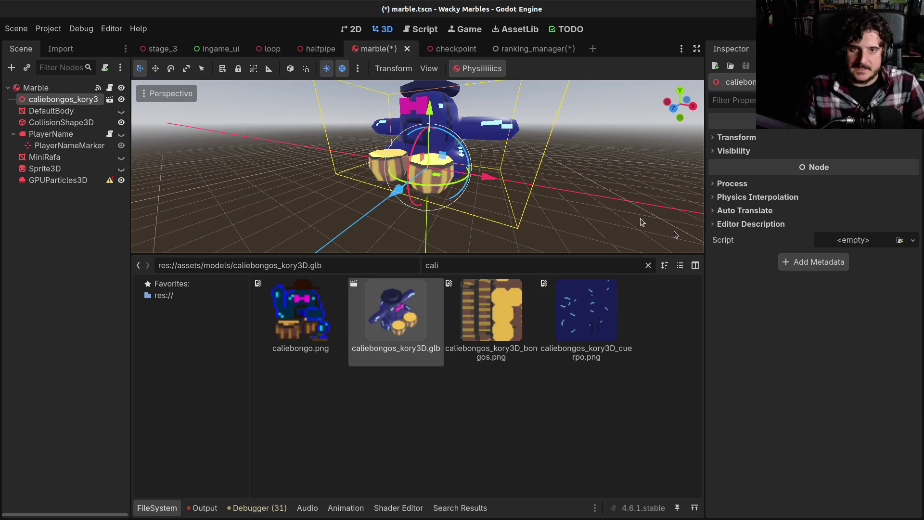
key("KP_1")
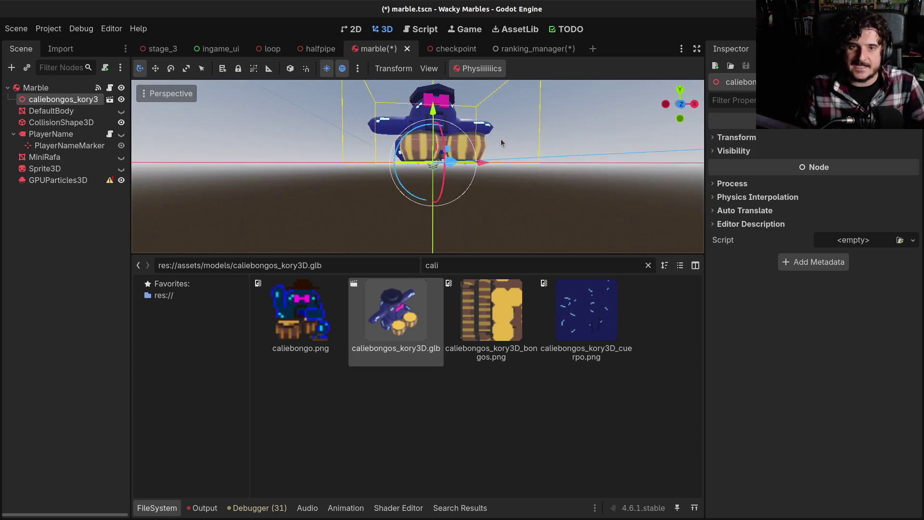
mouse_move(433, 110)
left_mouse_down()
mouse_move(426, 147)
mouse_move(422, 139)
left_mouse_up()
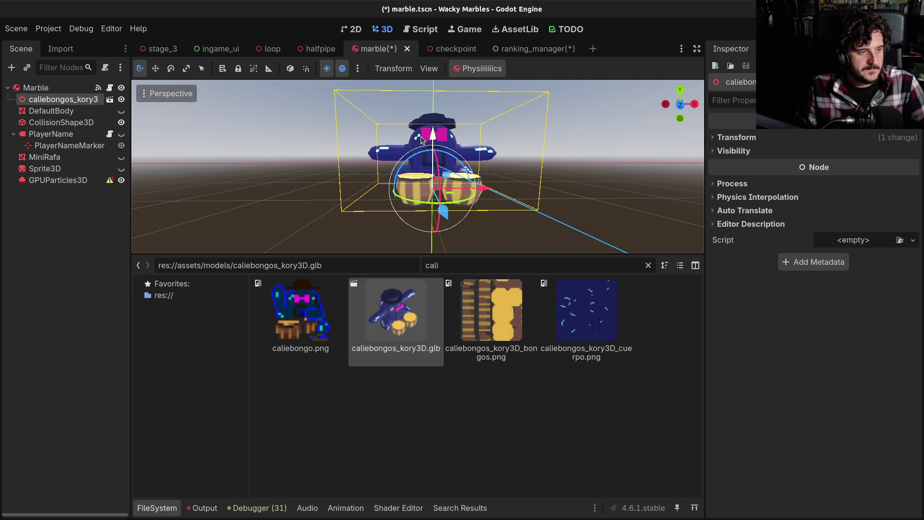
left_click(147, 509)
key("Delete")
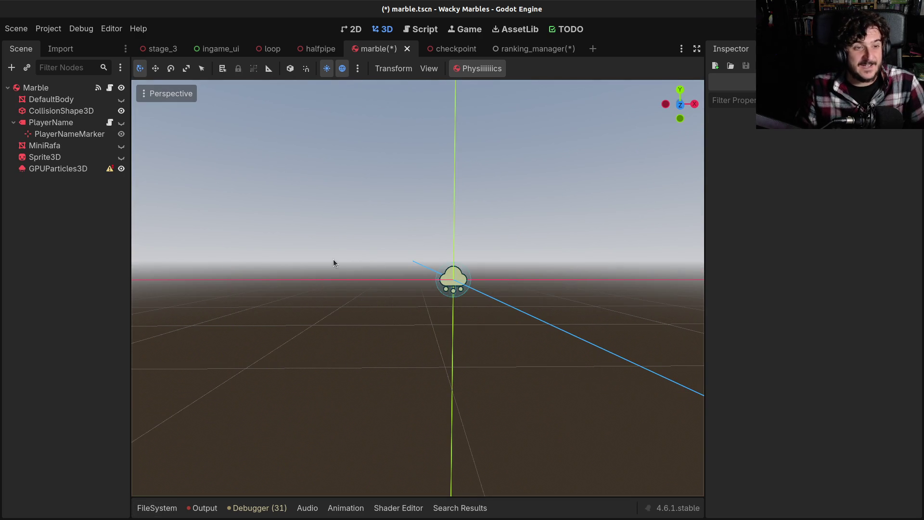
key("ctrl+z")
key("ctrl+z")
Reselect the caliebongos model and bring up its transform properties
mouse_move(512, 243)
left_mouse_down()
mouse_move(435, 276)
mouse_move(419, 241)
mouse_move(374, 241)
mouse_move(431, 169)
left_mouse_up()
mouse_move(392, 215)
left_mouse_down()
mouse_move(438, 233)
mouse_move(481, 226)
mouse_move(485, 236)
mouse_move(466, 240)
left_mouse_up()
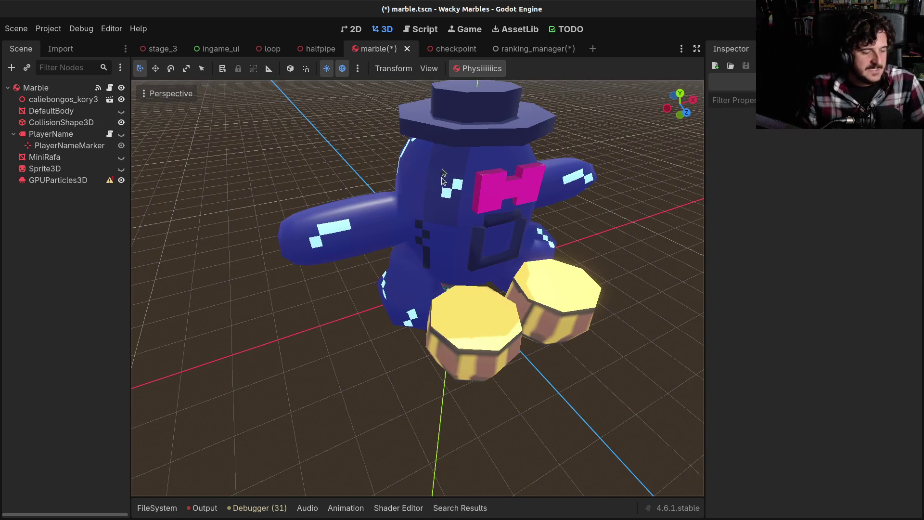
left_click_drag(579, 290, 407, 259)
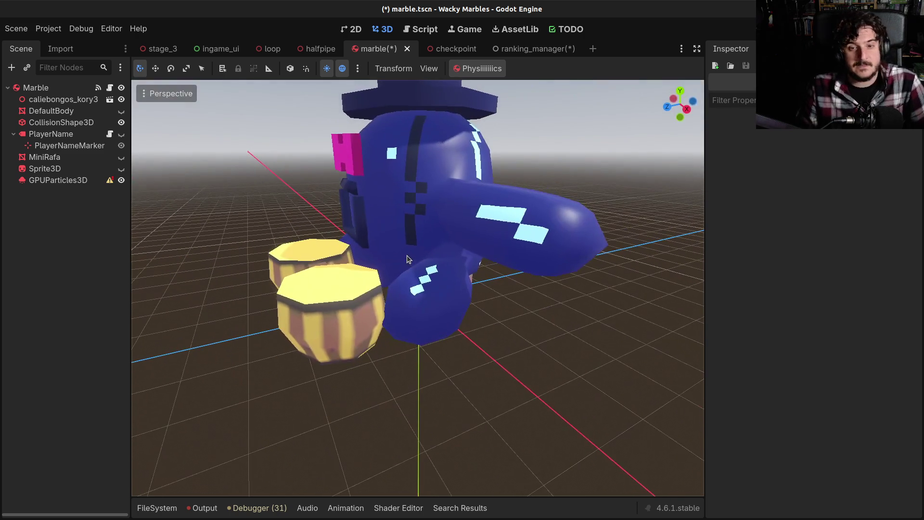
left_click(392, 219)
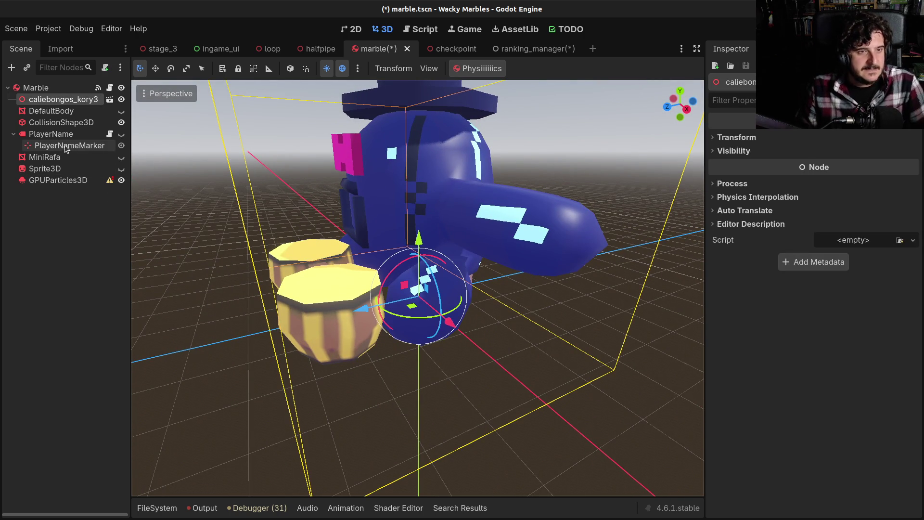
left_click(736, 138)
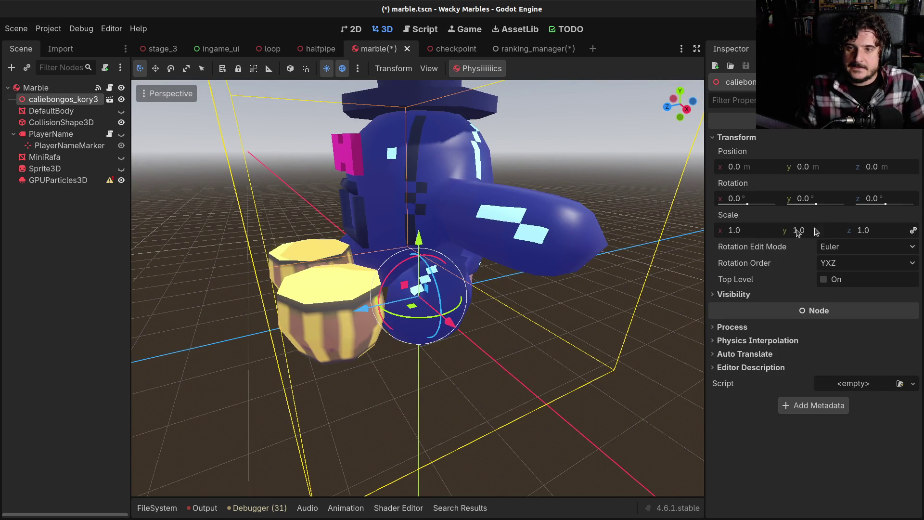
Scale the caliebongos model to 0.25, then reduce it to 0.15
type("5")
key("Return")
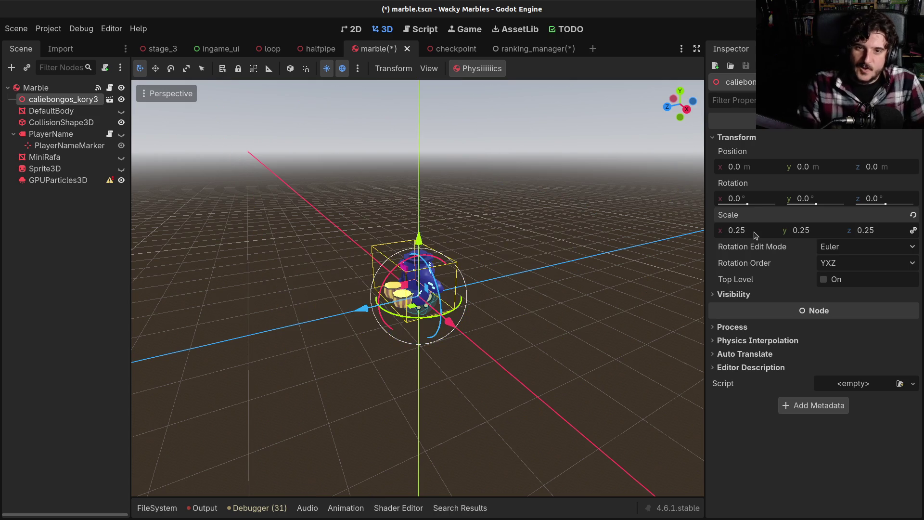
scroll(481, 289, "up", 6)
mouse_move(472, 289)
left_mouse_down()
mouse_move(504, 287)
mouse_move(475, 320)
left_mouse_up()
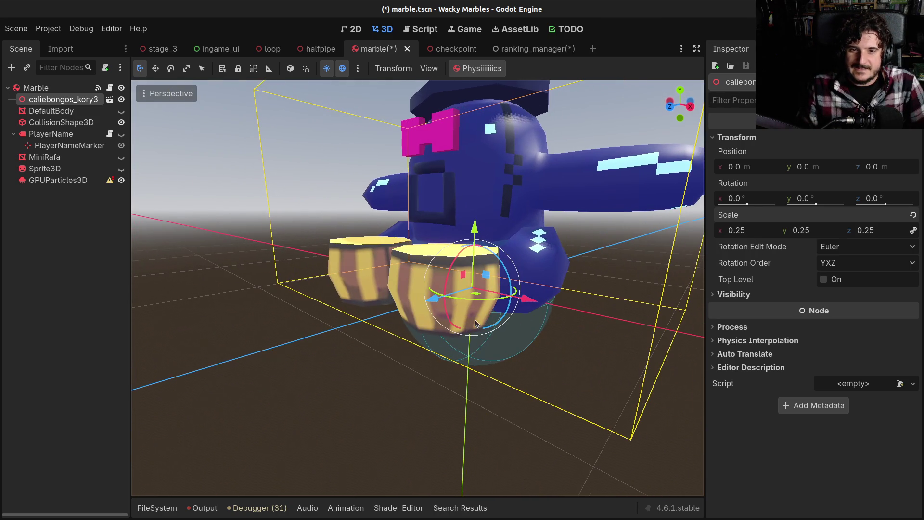
left_click(755, 232)
type("0.15")
key("Return")
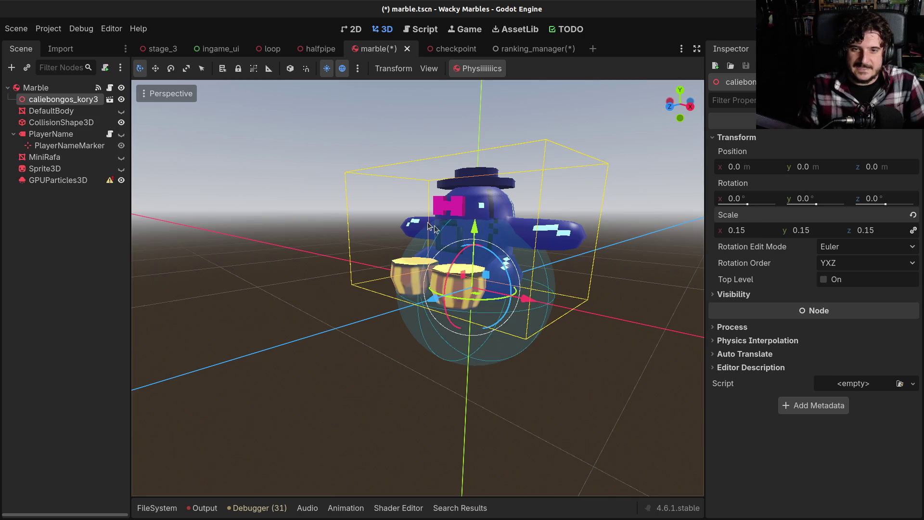
Lower the model to y -0.328, shift it to z -0.101, and save marble.tscn
left_click_drag(468, 232, 466, 274)
scroll(461, 276, "up", 3)
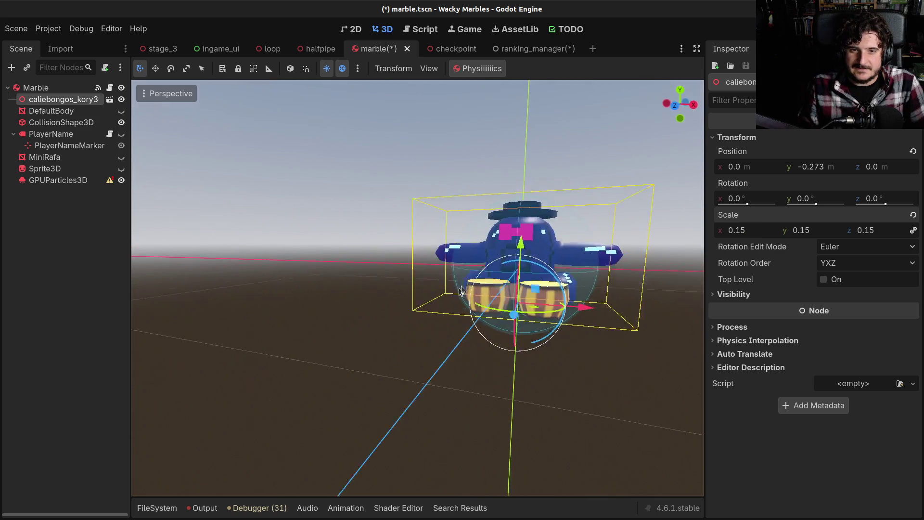
scroll(544, 230, "up", 2)
left_click_drag(544, 230, 545, 252)
mouse_move(476, 282)
left_mouse_down()
mouse_move(500, 291)
mouse_move(424, 307)
mouse_move(427, 297)
mouse_move(366, 327)
mouse_move(413, 336)
left_mouse_up()
scroll(413, 335, "up", 2)
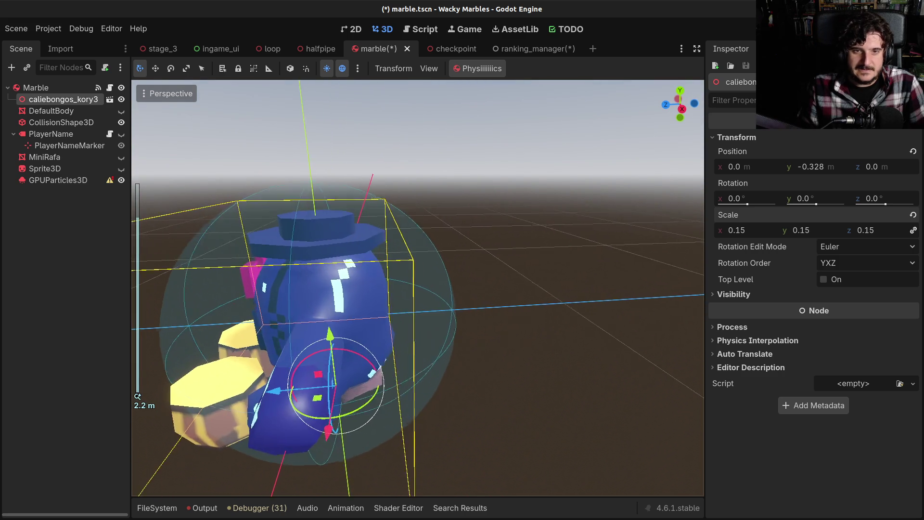
left_click(681, 108)
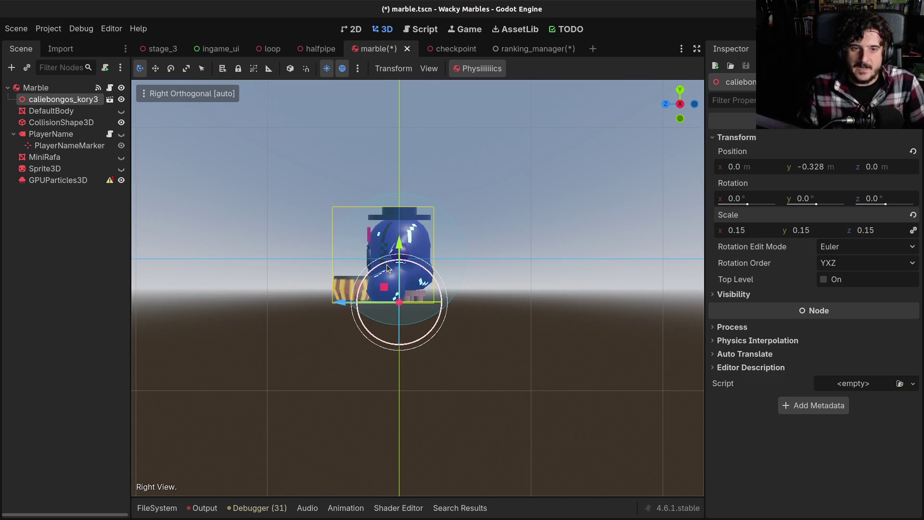
scroll(387, 268, "up", 3)
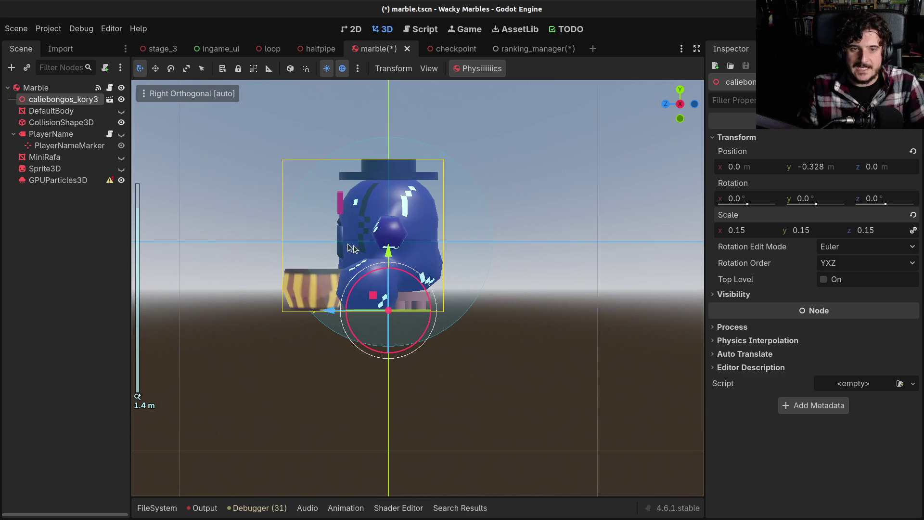
left_click_drag(330, 311, 348, 316)
mouse_move(298, 258)
left_mouse_down()
mouse_move(346, 299)
mouse_move(467, 310)
mouse_move(486, 304)
mouse_move(481, 250)
mouse_move(496, 243)
mouse_move(524, 345)
left_mouse_up()
scroll(467, 310, "down", 2)
key("ctrl+s")
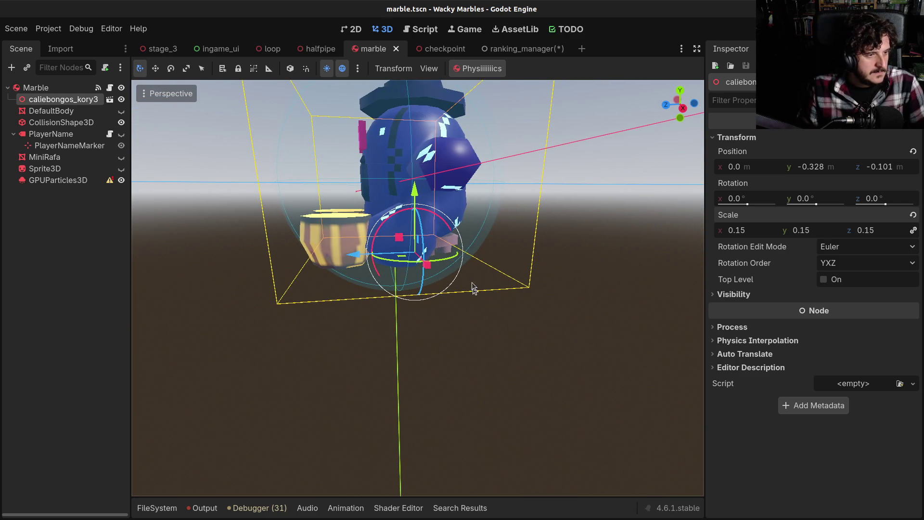
Orbit around the marble to inspect the placed caliebongos model
scroll(470, 260, "down", 3)
left_click_drag(466, 224, 410, 213)
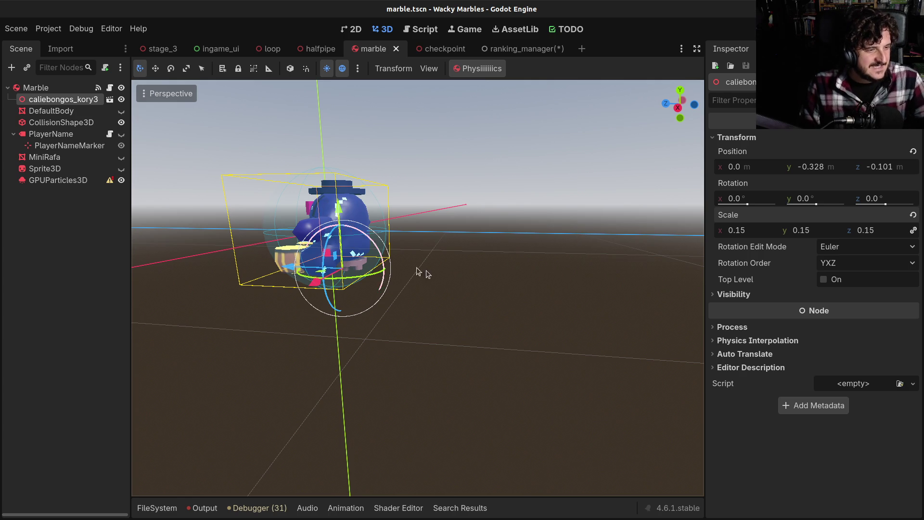
scroll(398, 264, "up", 3)
mouse_move(399, 264)
left_mouse_down()
mouse_move(337, 274)
mouse_move(430, 275)
left_mouse_up()
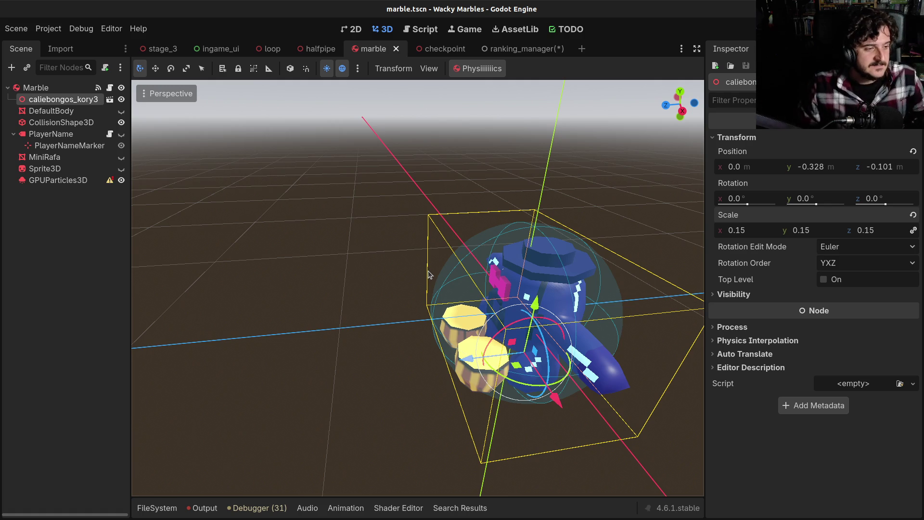
left_click_drag(480, 269, 394, 277)
left_click_drag(464, 310, 464, 294)
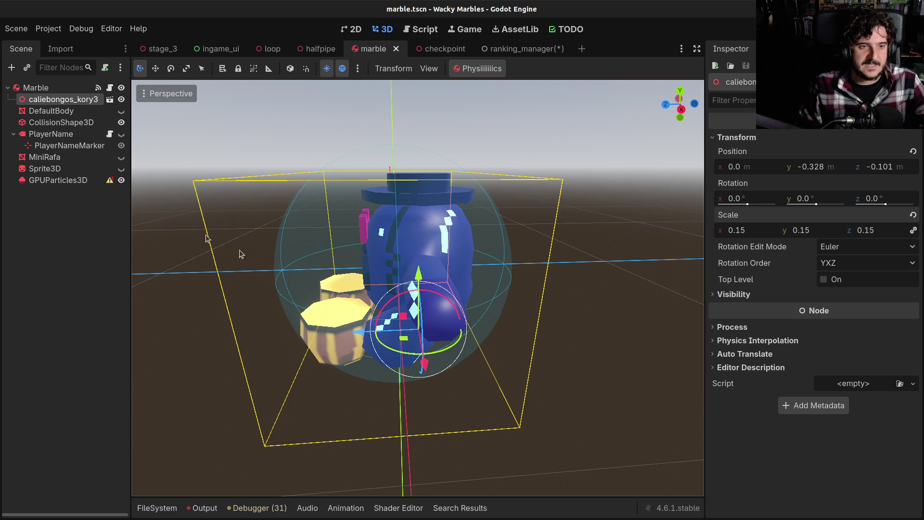
Check the ranking_manager and checkpoint scenes, then open caliebongos_kory3D.glb's Advanced Import Settings
left_click(524, 52)
left_click(431, 49)
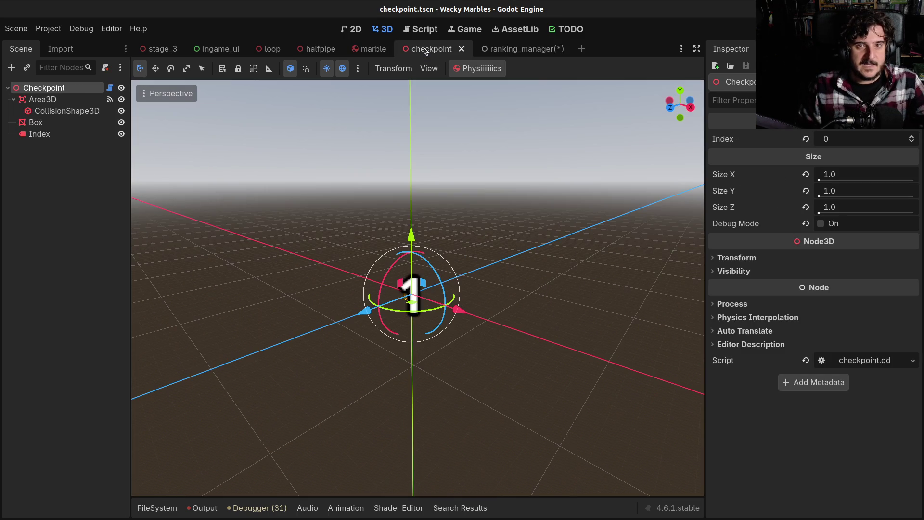
left_click(371, 48)
left_click(157, 508)
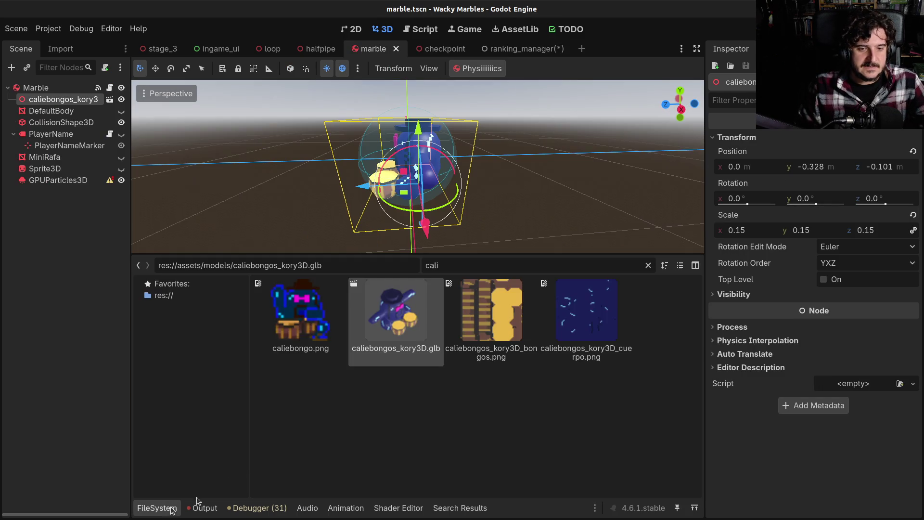
double_click(399, 308)
Make caliebongo_anim_clasica loop and preview its animation
left_click(169, 281)
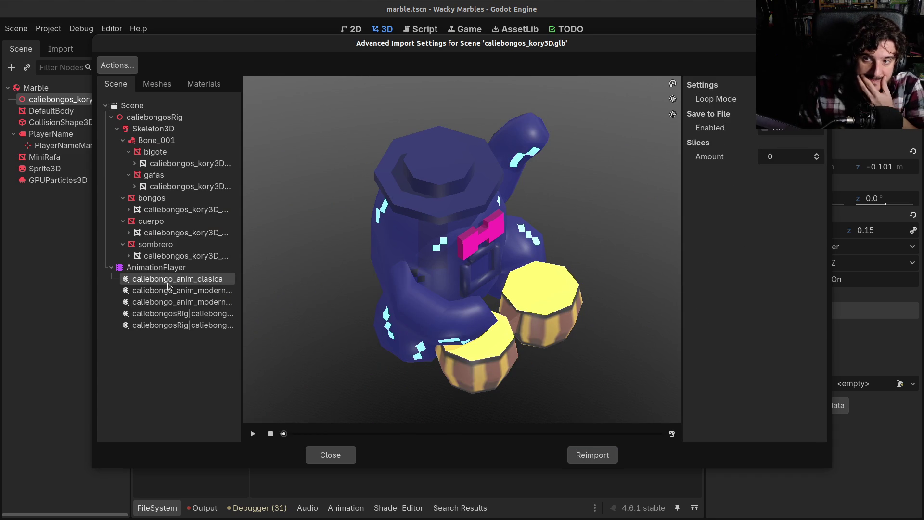
mouse_move(547, 319)
left_mouse_down()
mouse_move(491, 310)
mouse_move(484, 294)
left_mouse_up()
left_click(253, 434)
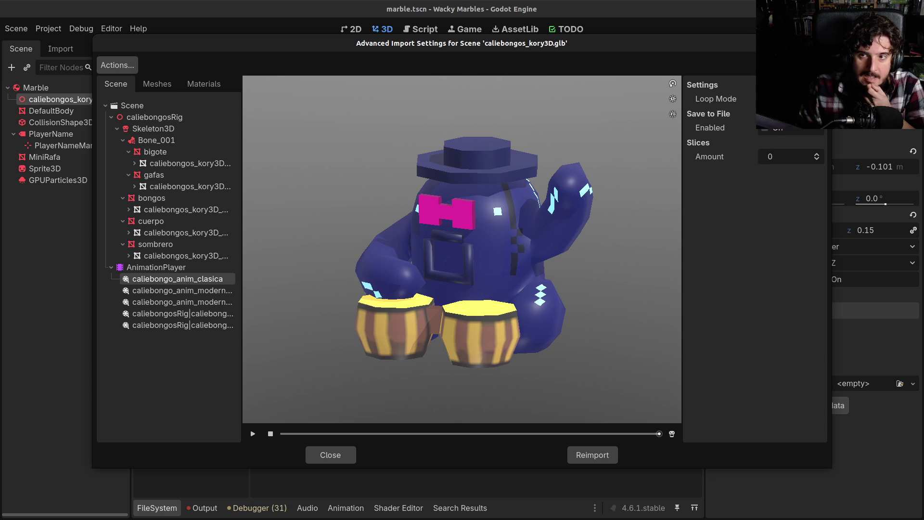
left_click(768, 133)
left_click(782, 132)
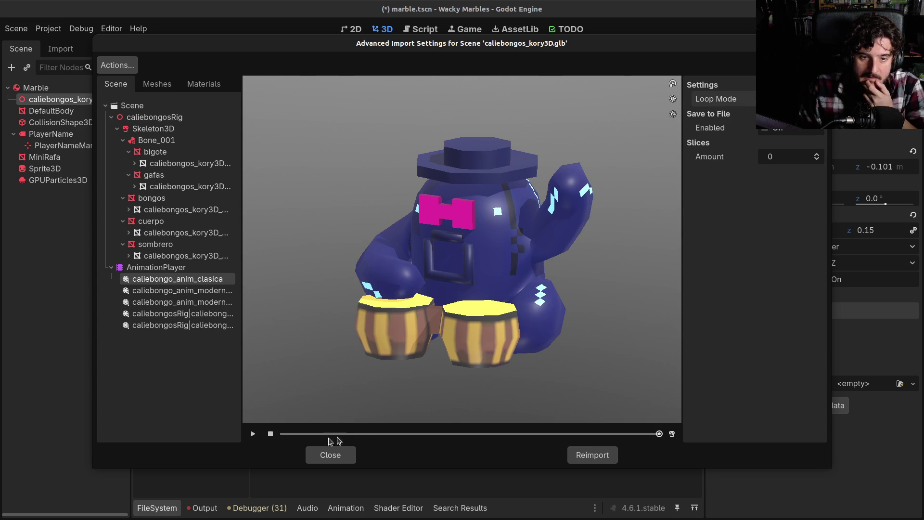
left_click(253, 435)
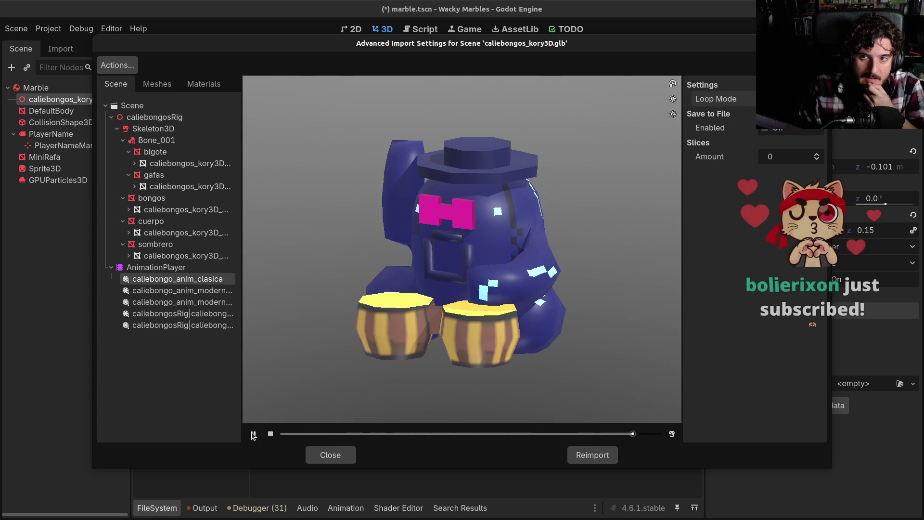
left_click(269, 434)
Set the second animation to Linear loop, preview it, and list the model's five meshes
left_click(173, 291)
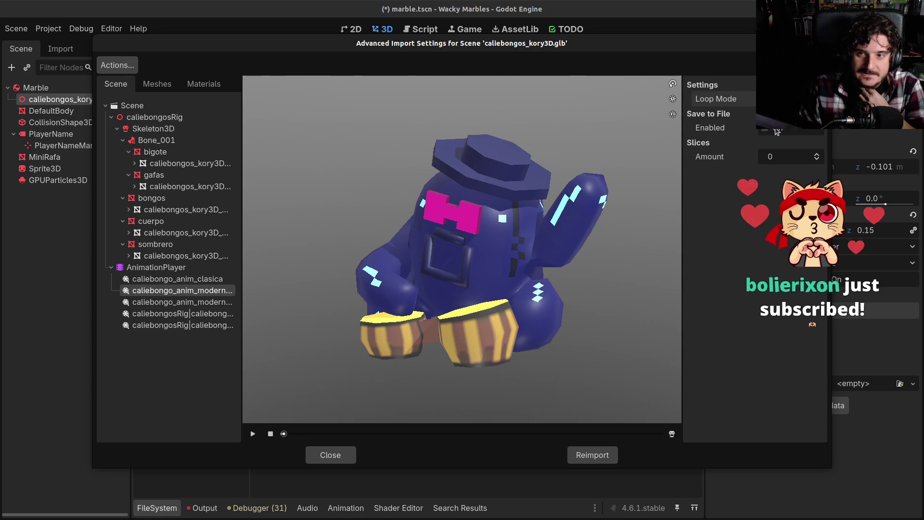
left_click(790, 99)
left_click(788, 134)
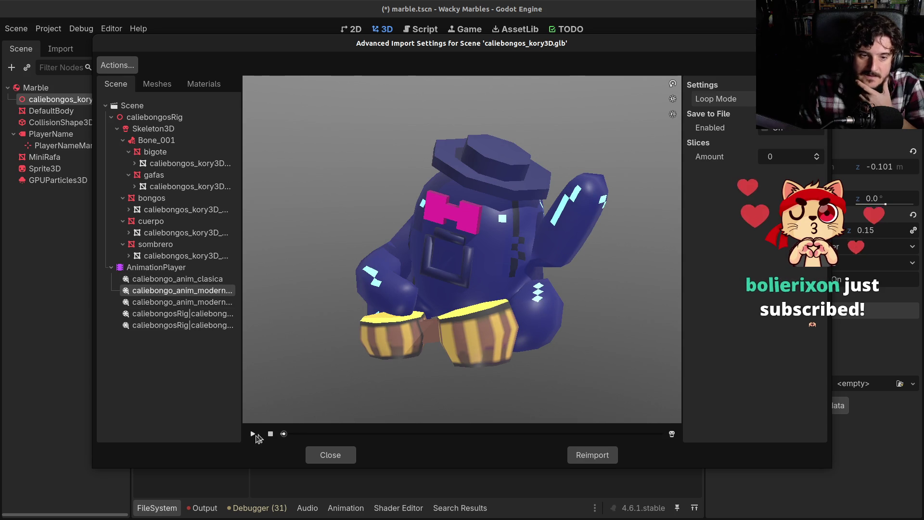
left_click(253, 434)
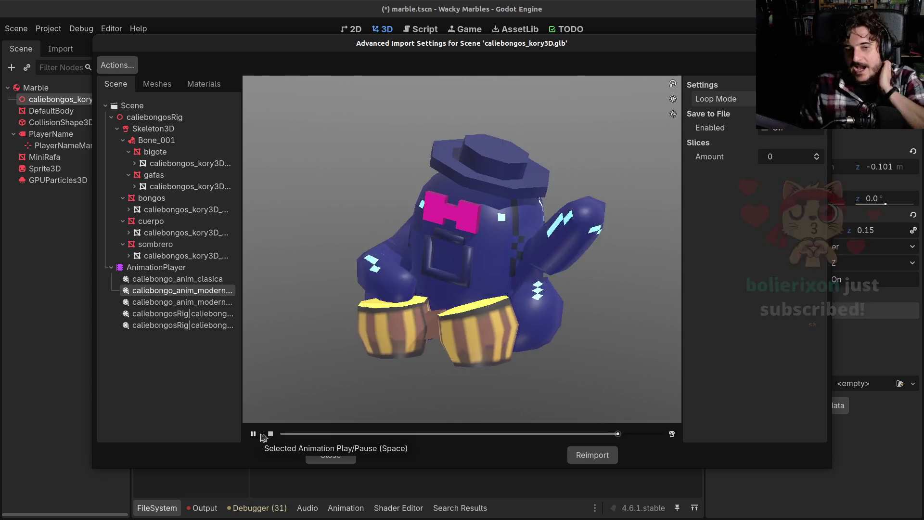
left_click(270, 433)
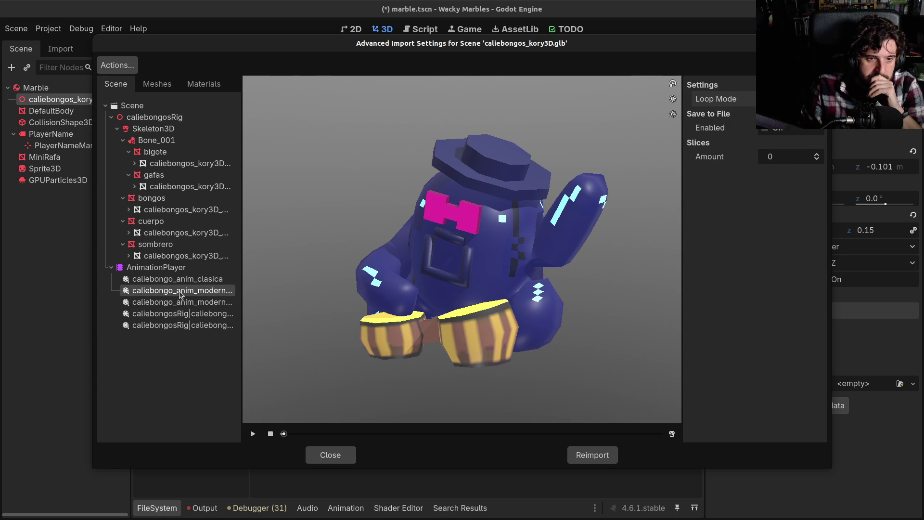
left_click(157, 84)
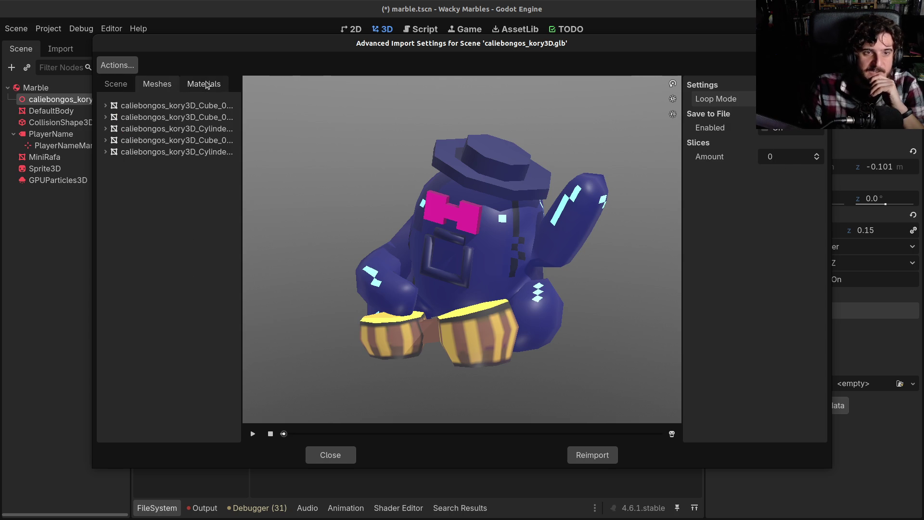